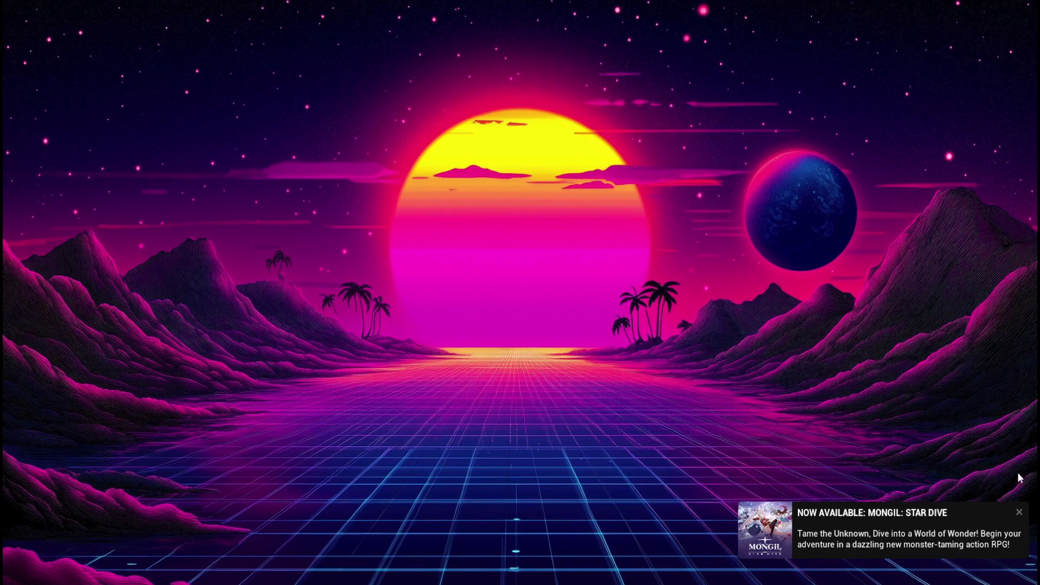
Step: Dismiss the Mongil game promotion notification on the Windows desktop
click(1019, 512)
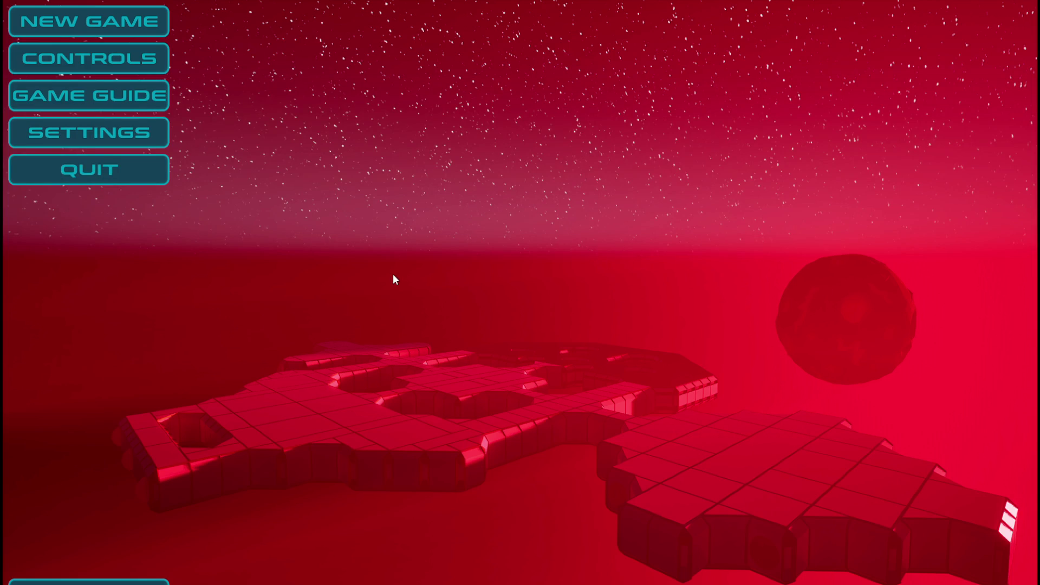
click(134, 60)
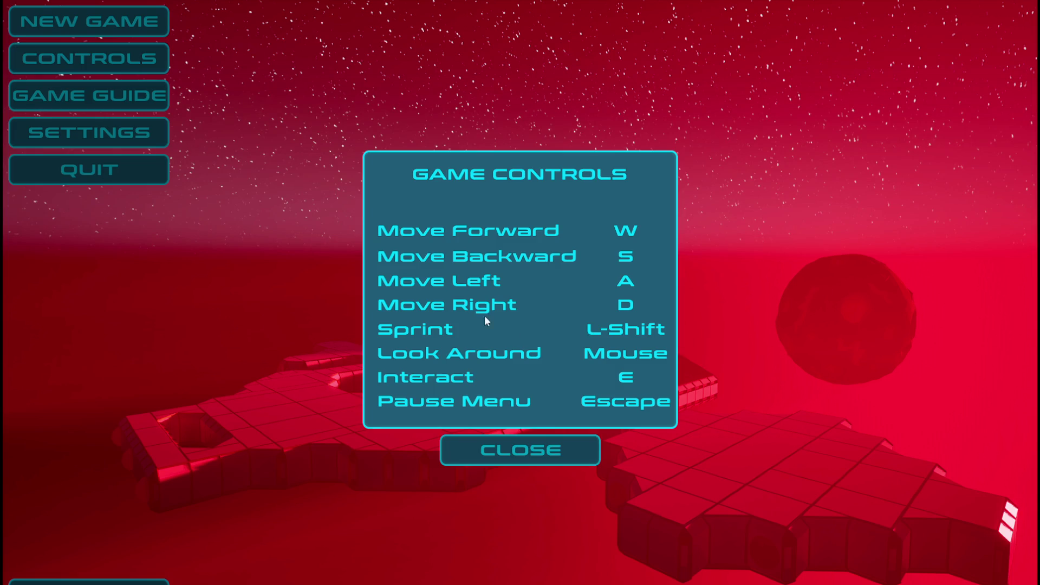
click(526, 451)
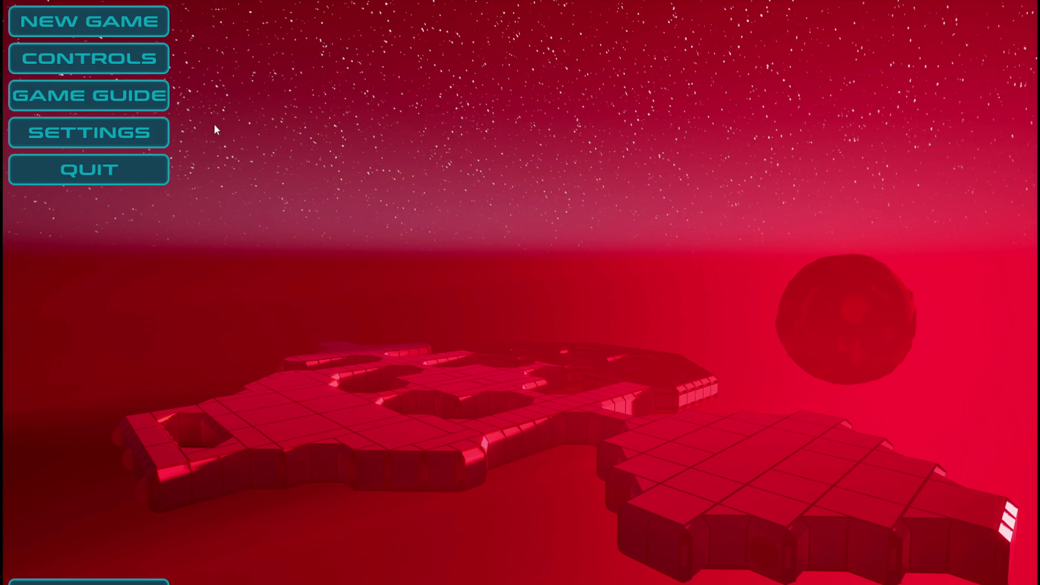
click(157, 97)
click(520, 502)
click(130, 128)
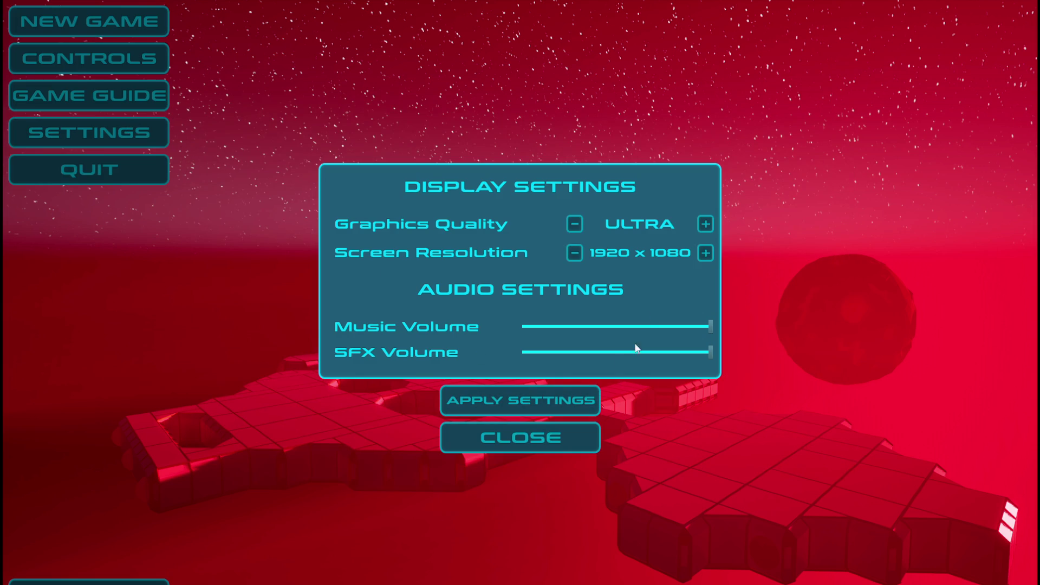
click(705, 224)
click(705, 224)
click(579, 221)
click(705, 223)
click(705, 224)
click(706, 224)
click(574, 224)
click(574, 223)
click(705, 223)
click(705, 224)
click(705, 224)
click(705, 224)
click(705, 252)
click(574, 252)
mouse_move(710, 352)
mouse_down()
mouse_move(624, 352)
mouse_move(745, 352)
mouse_up()
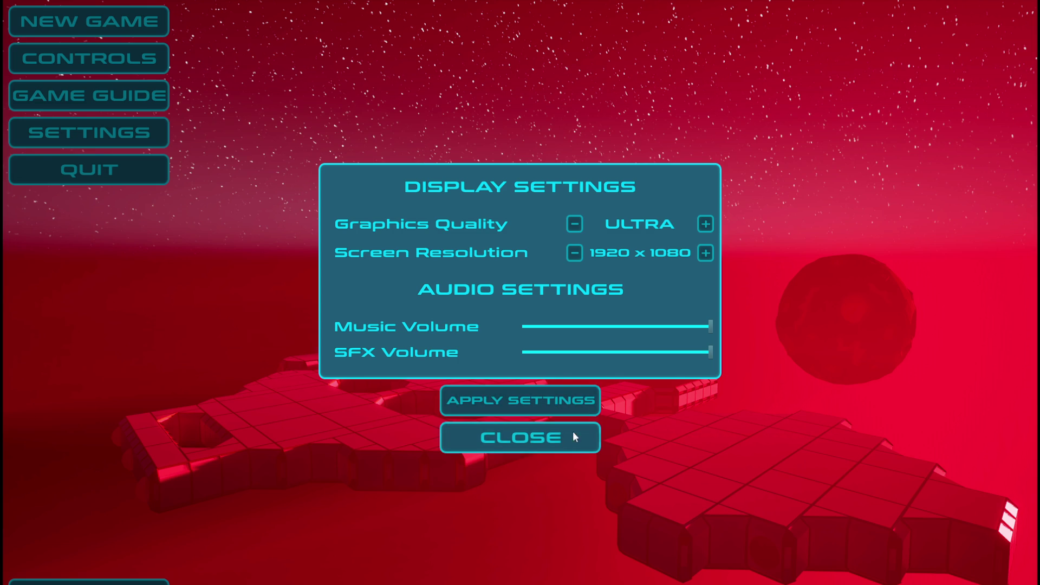
click(573, 434)
click(131, 96)
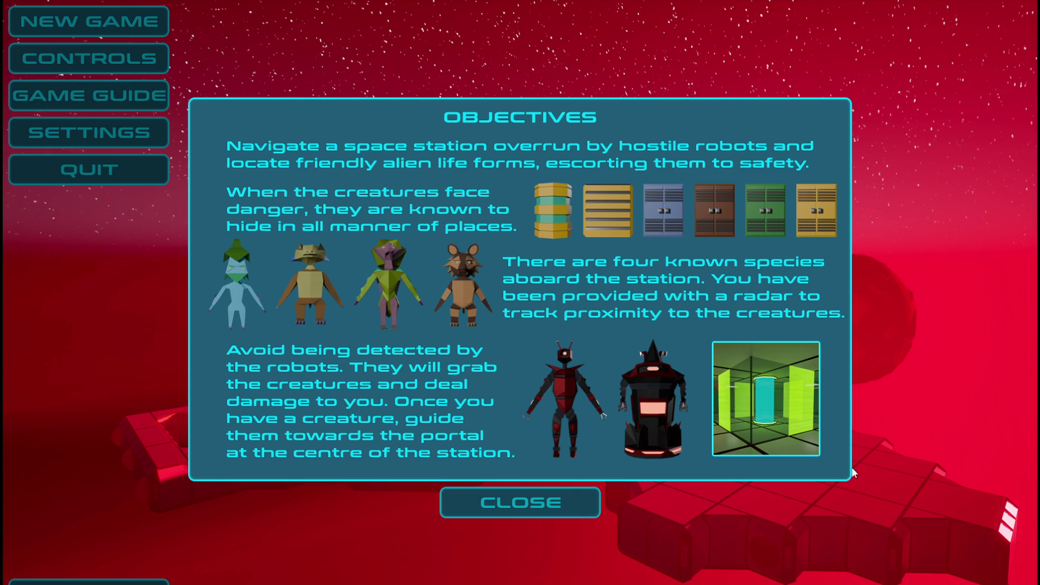
Step: Close the objectives panel, then view and close the game controls list
click(525, 504)
click(144, 67)
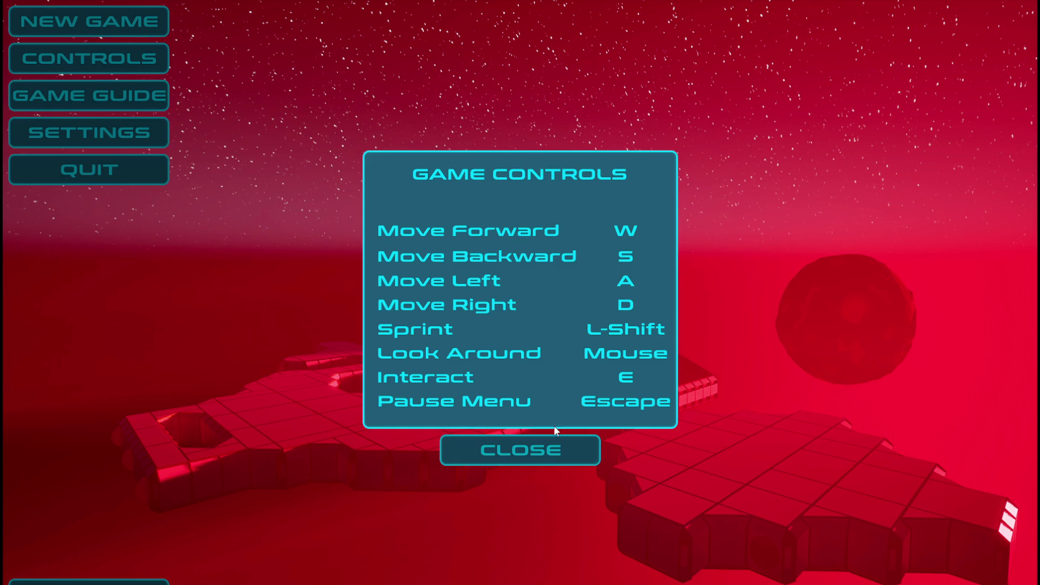
click(551, 454)
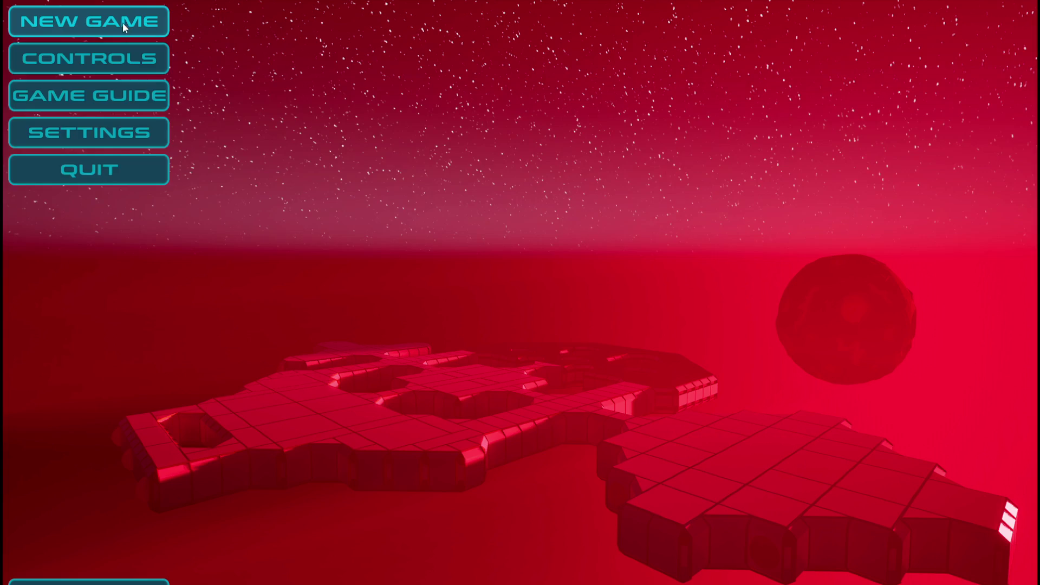
Step: Try New Game twice, then quit C.E.S.A.R. to the desktop
click(140, 21)
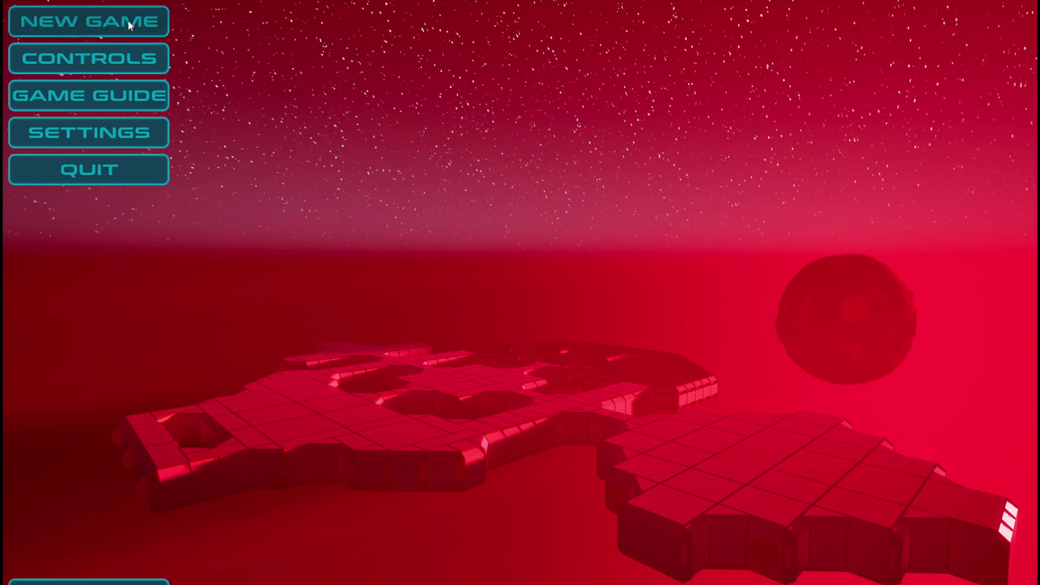
click(131, 21)
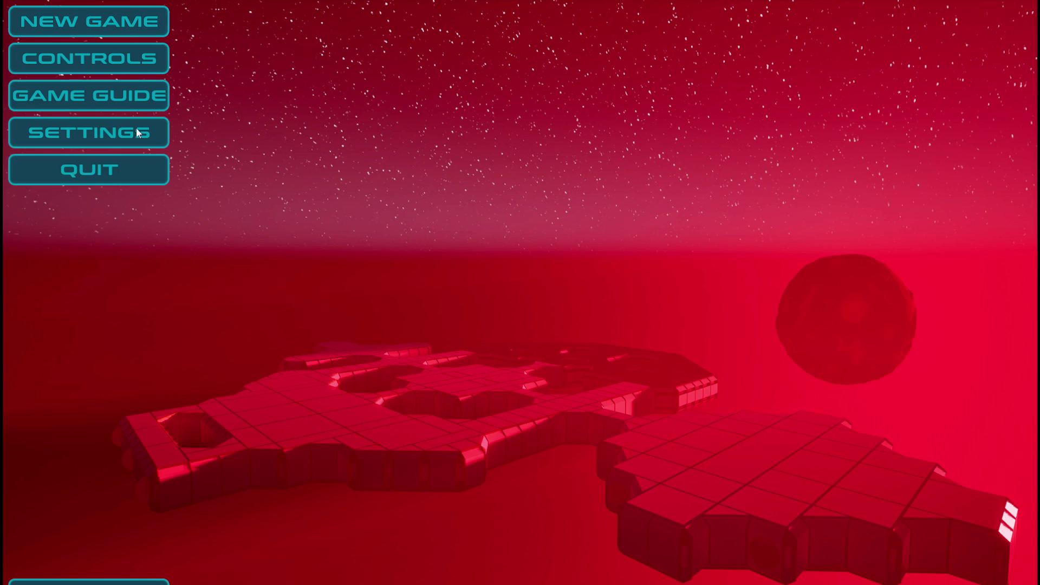
click(128, 179)
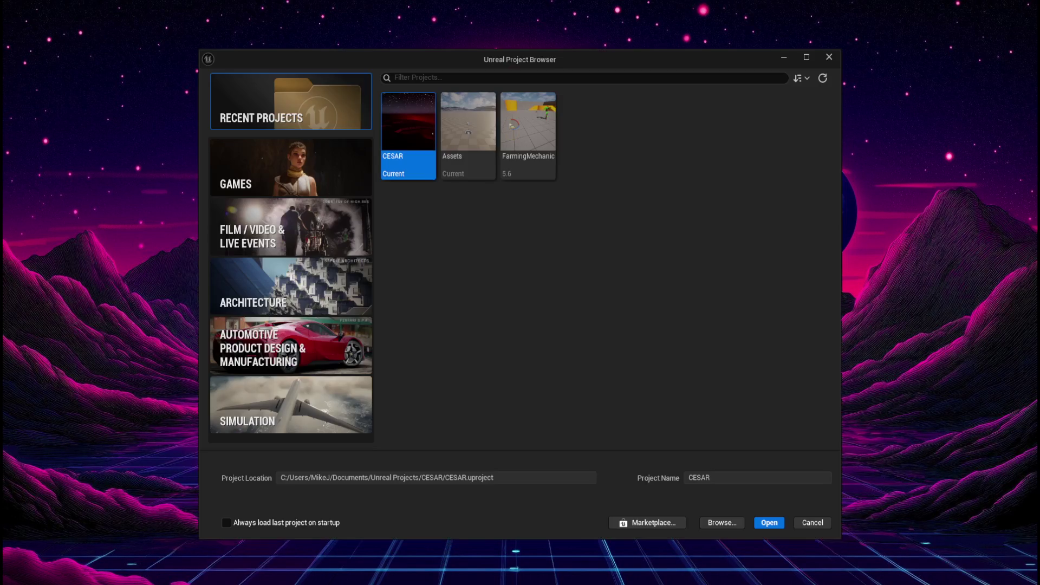
Step: Open the CESAR project from the Unreal Project Browser's recent projects
double_click(409, 127)
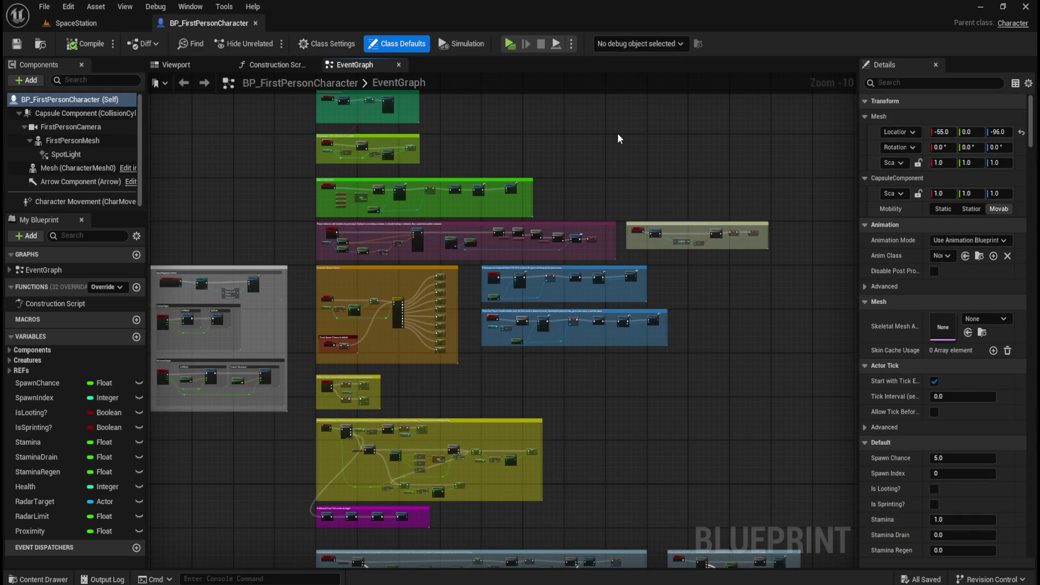
Step: Load the MainMenu level from Content > Level in the Content Drawer
key(ctrl+space)
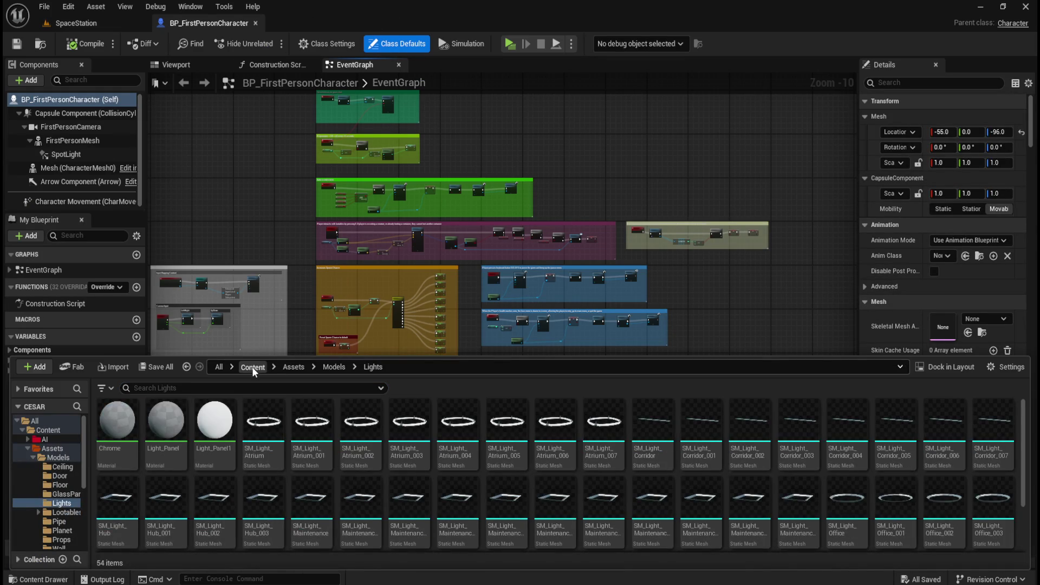
click(252, 366)
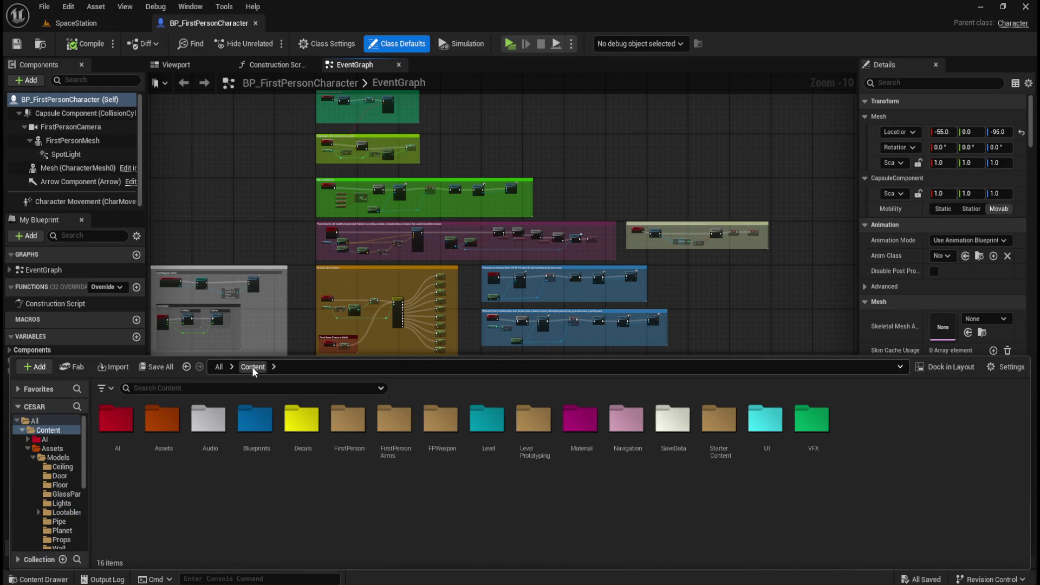
double_click(486, 428)
double_click(116, 423)
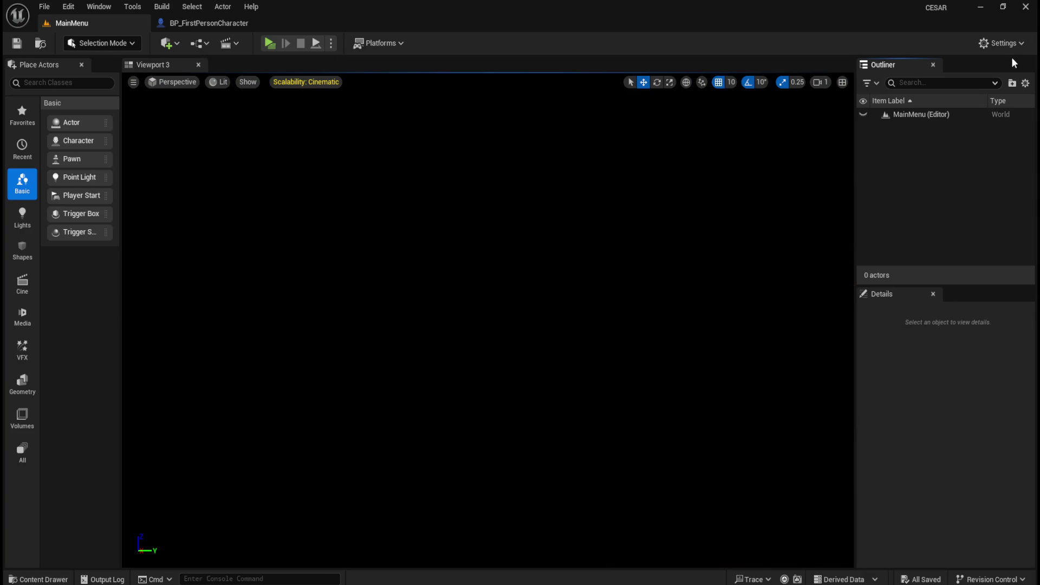
click(209, 22)
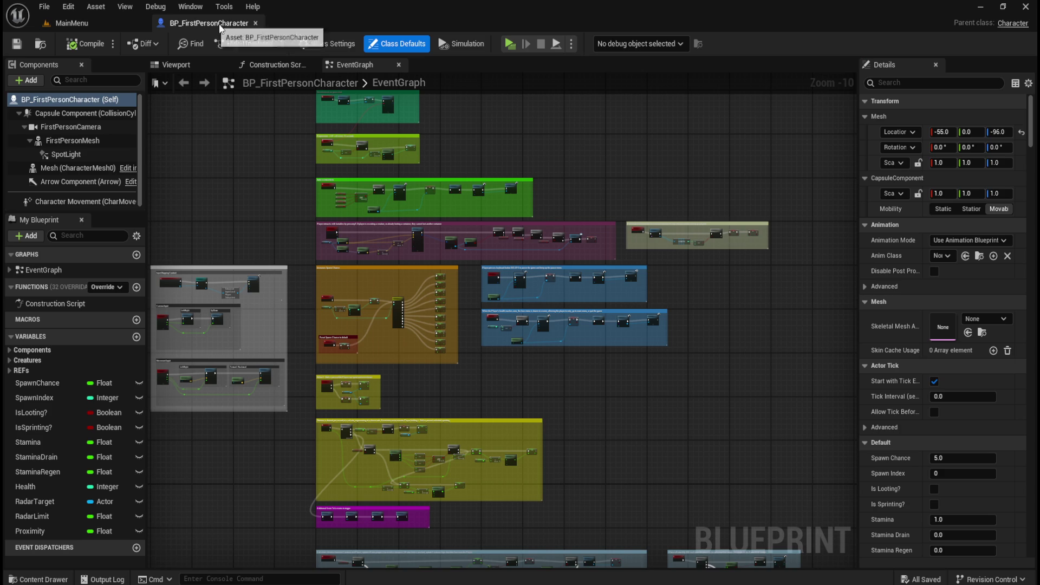
click(108, 29)
Step: Open the WBP_MainMenu widget blueprint from Content > UI > MainMenu
key(ctrl+space)
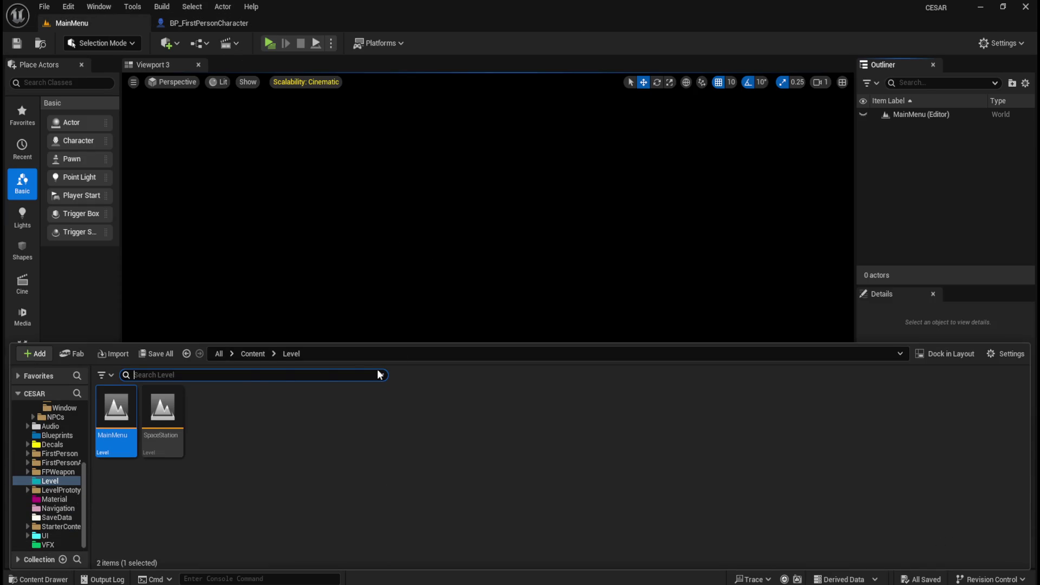
click(253, 354)
double_click(766, 406)
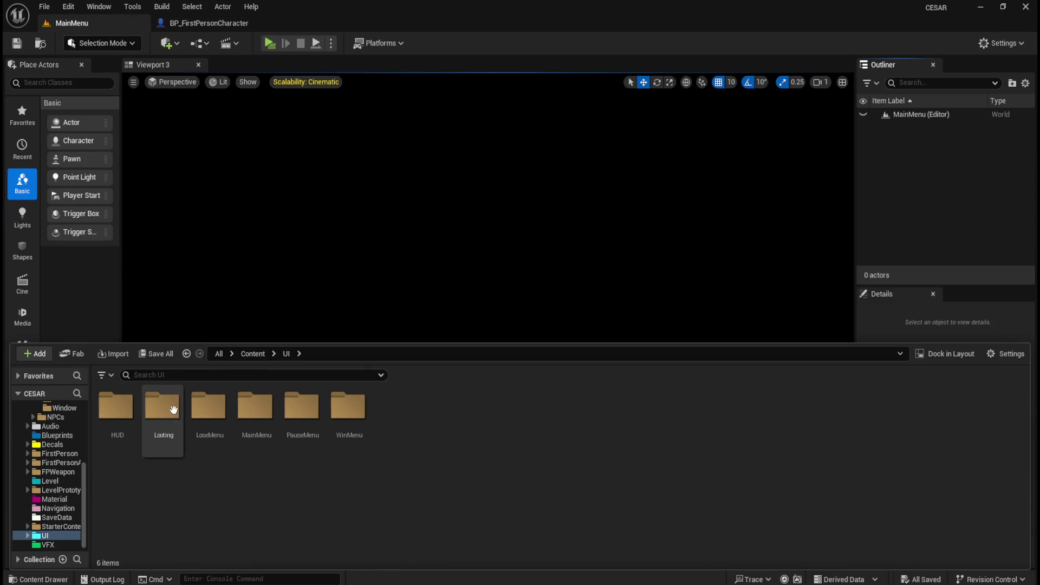
double_click(253, 407)
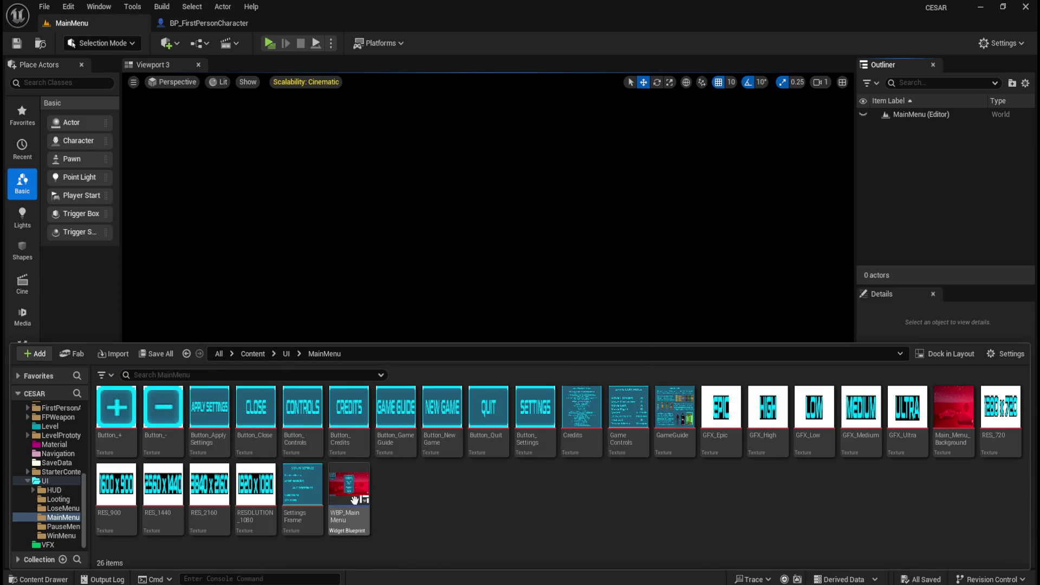
double_click(349, 484)
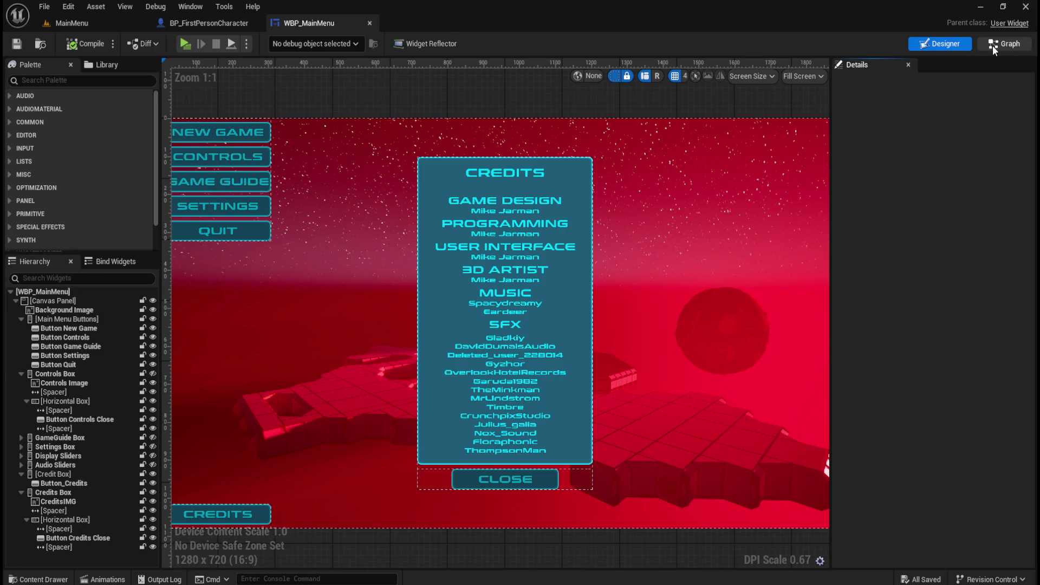
Step: Inspect WBP_MainMenu's New Game chain opening SpaceStation, then test NEW GAME in Standalone Game
click(992, 45)
scroll(425, 206, up, 3)
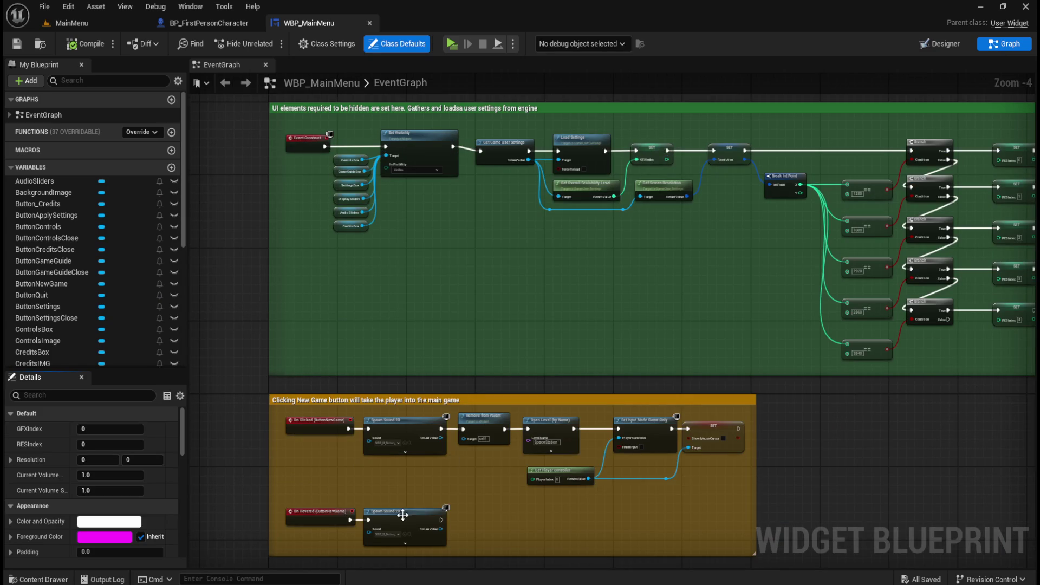
scroll(412, 521, up, 3)
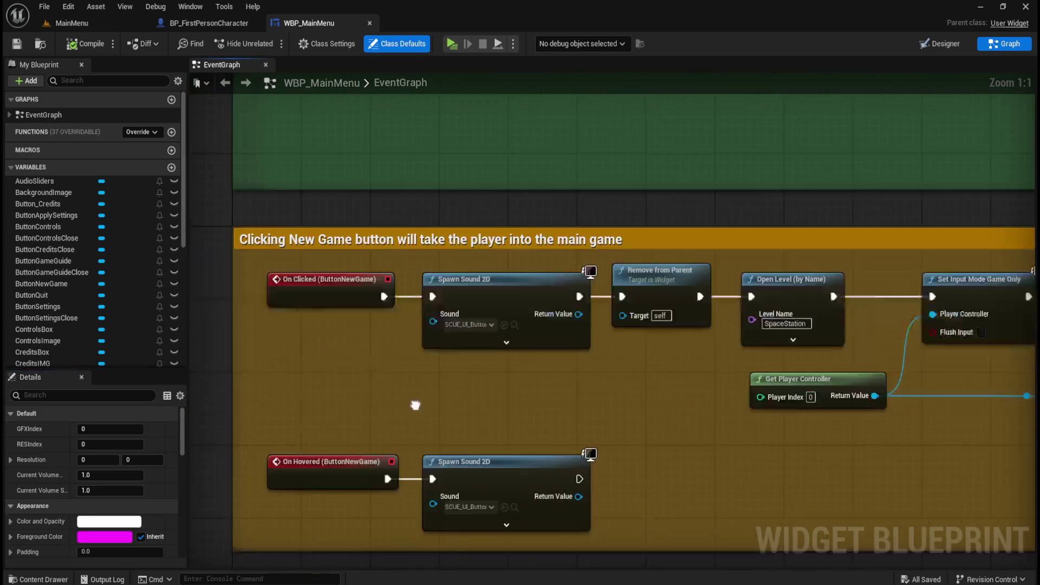
scroll(390, 263, up, 1)
drag(416, 280, 298, 237)
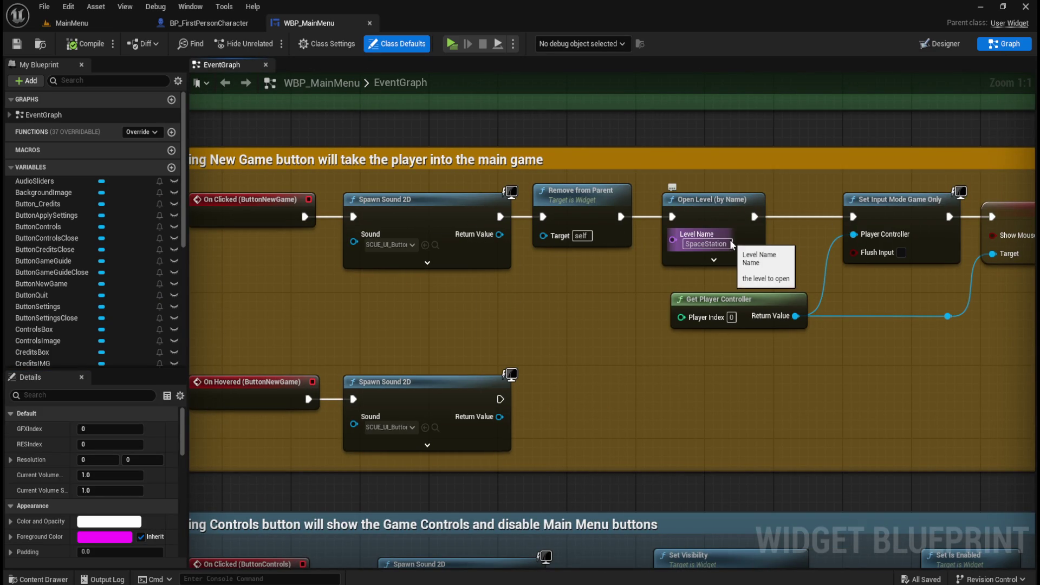
drag(902, 371, 661, 384)
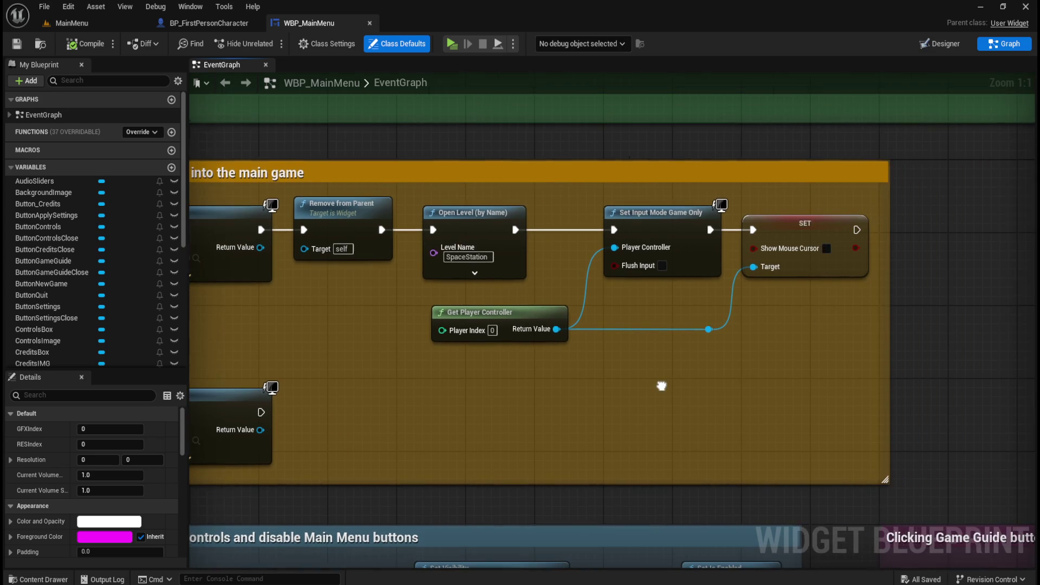
click(451, 45)
click(138, 41)
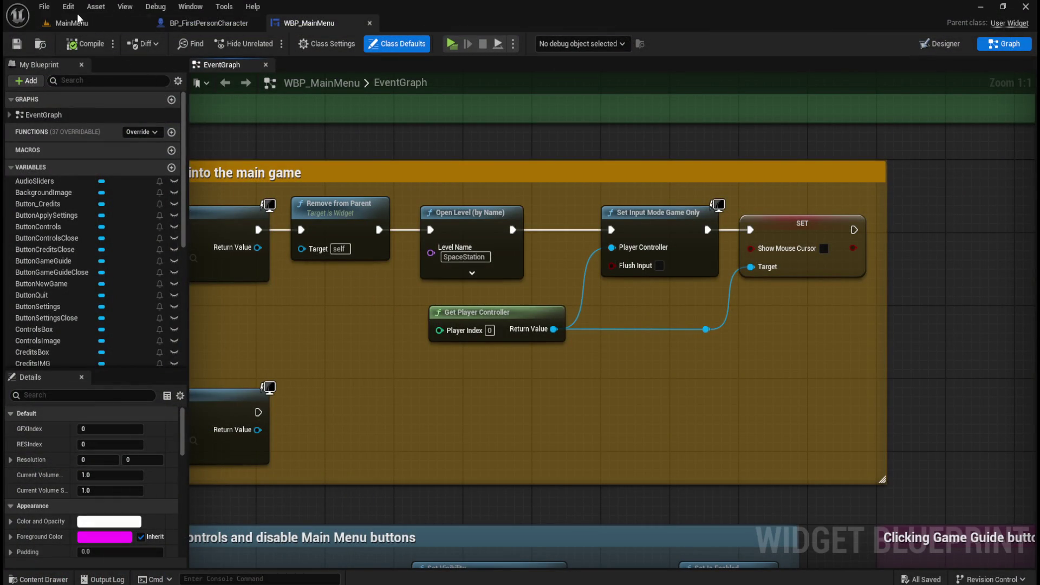
click(44, 7)
mouse_move(104, 189)
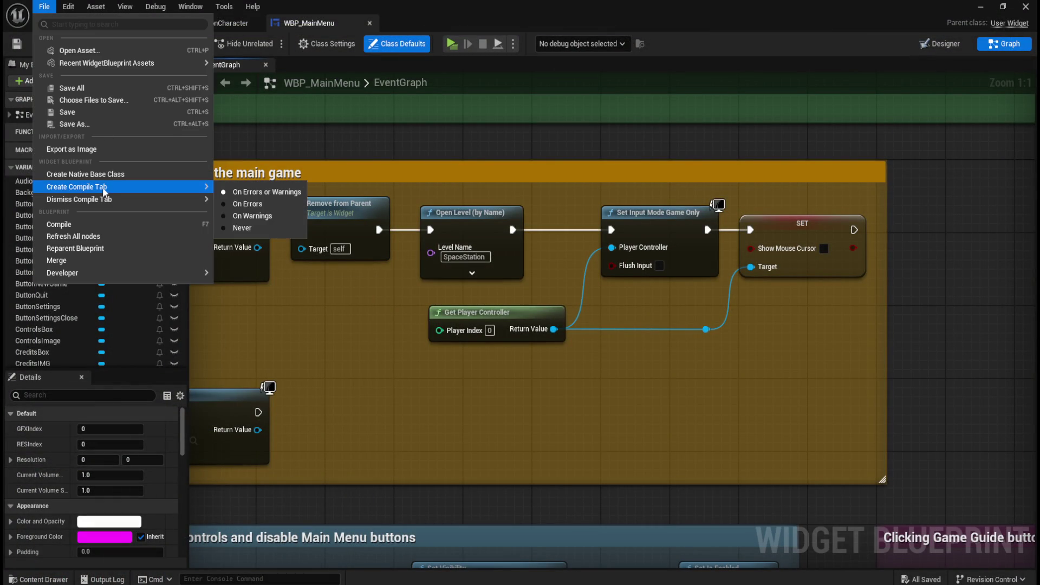
click(68, 7)
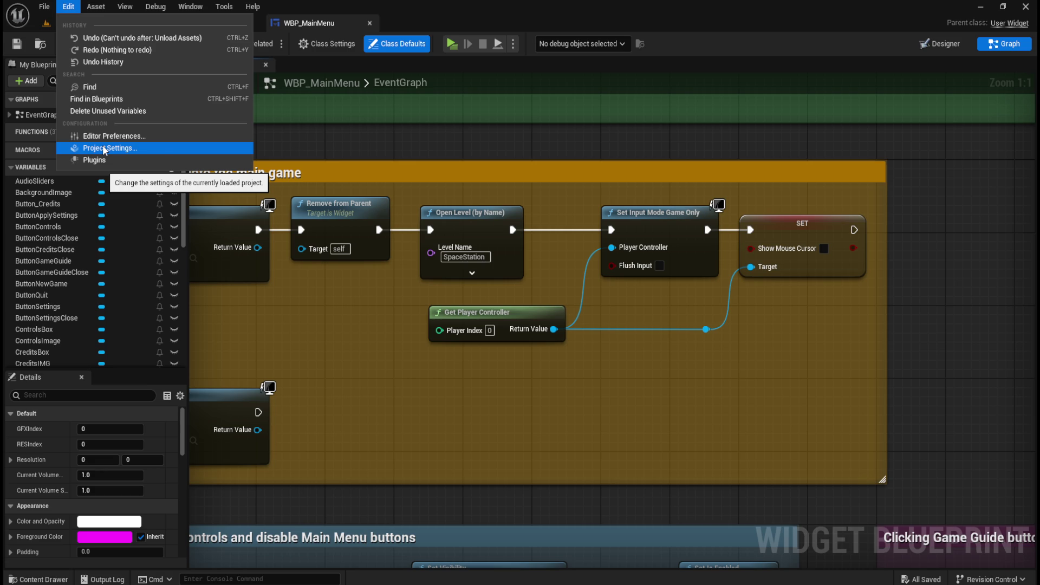
click(105, 149)
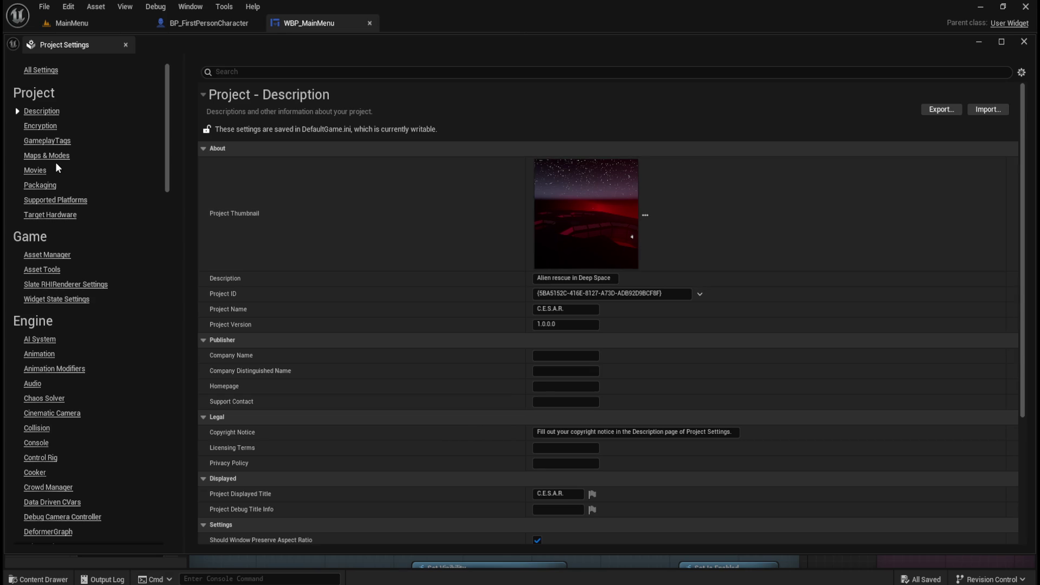
click(54, 157)
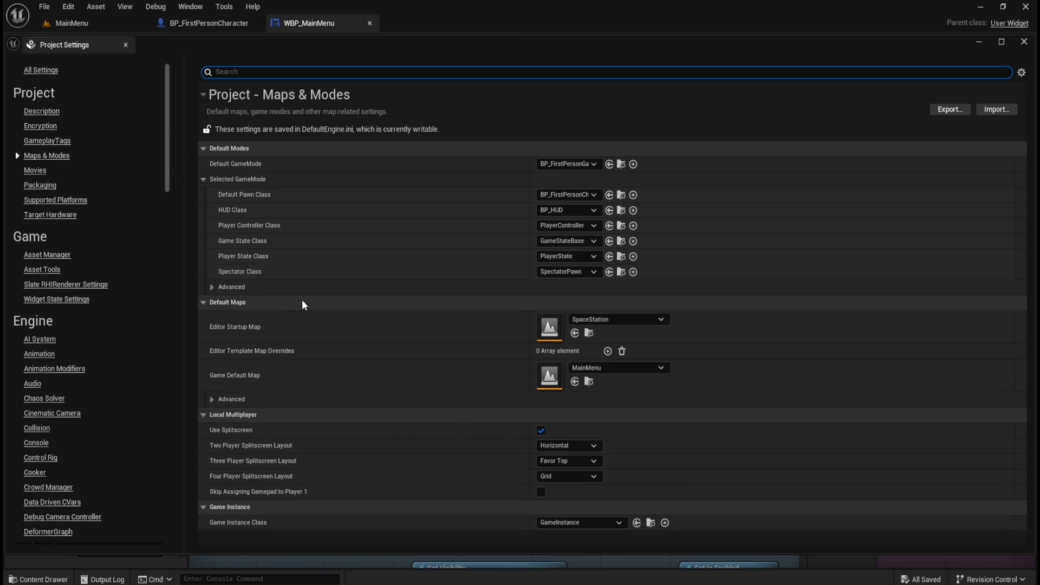
click(211, 399)
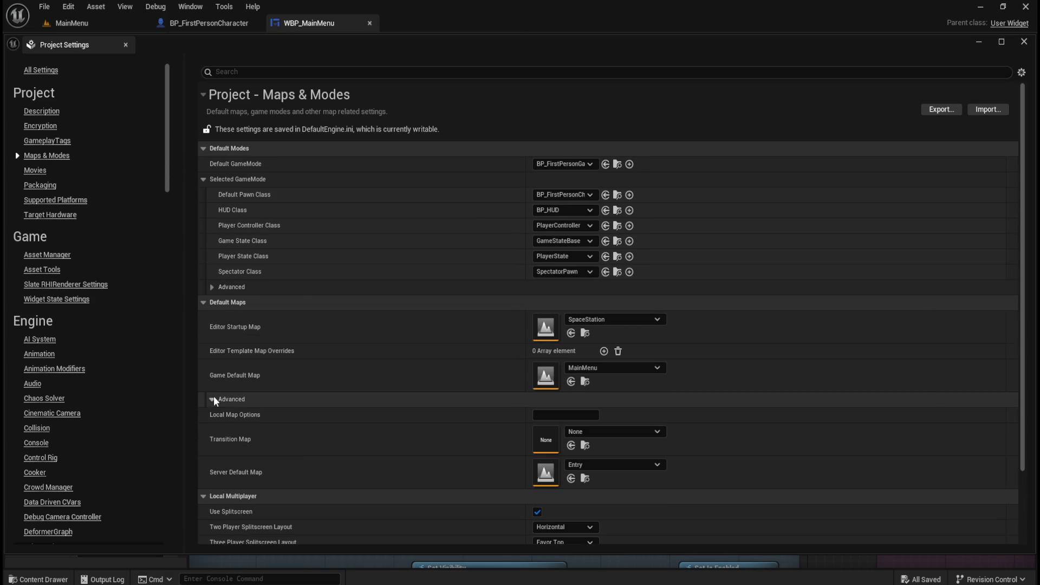
click(211, 399)
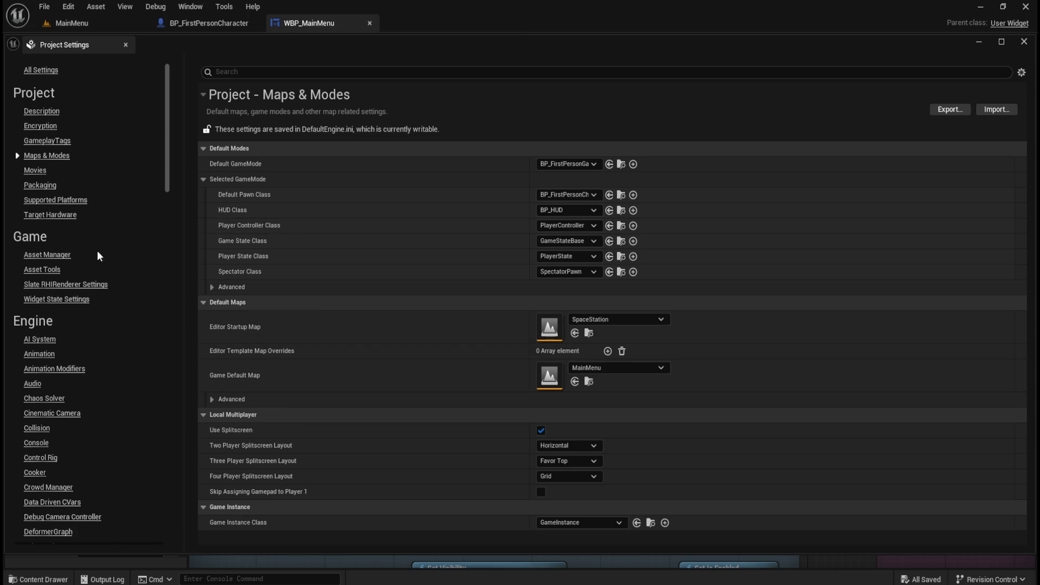
click(40, 186)
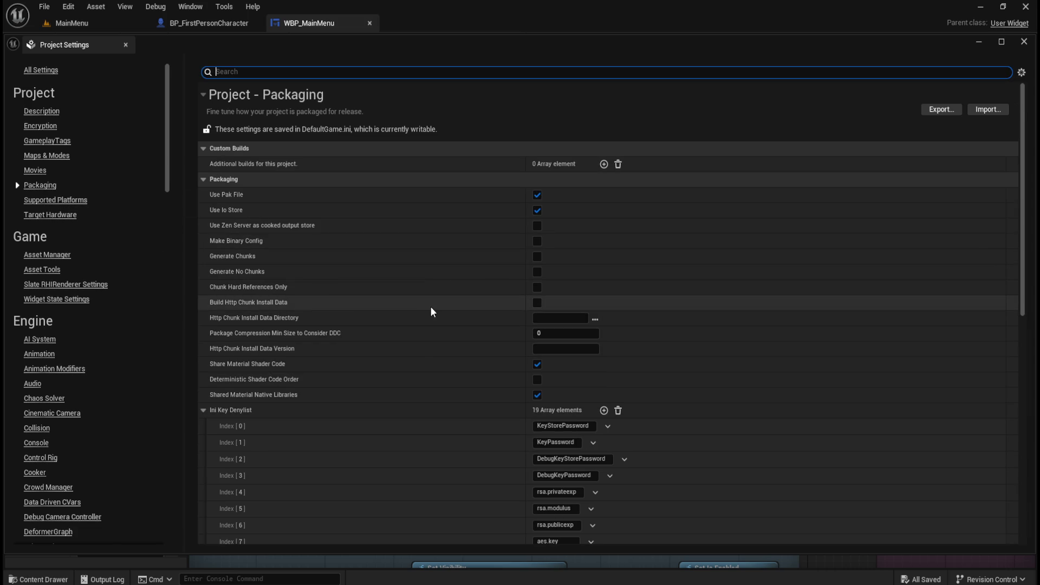
Step: Set the Packaging Build Configuration to Shipping
scroll(381, 247, down, 5)
scroll(382, 251, down, 6)
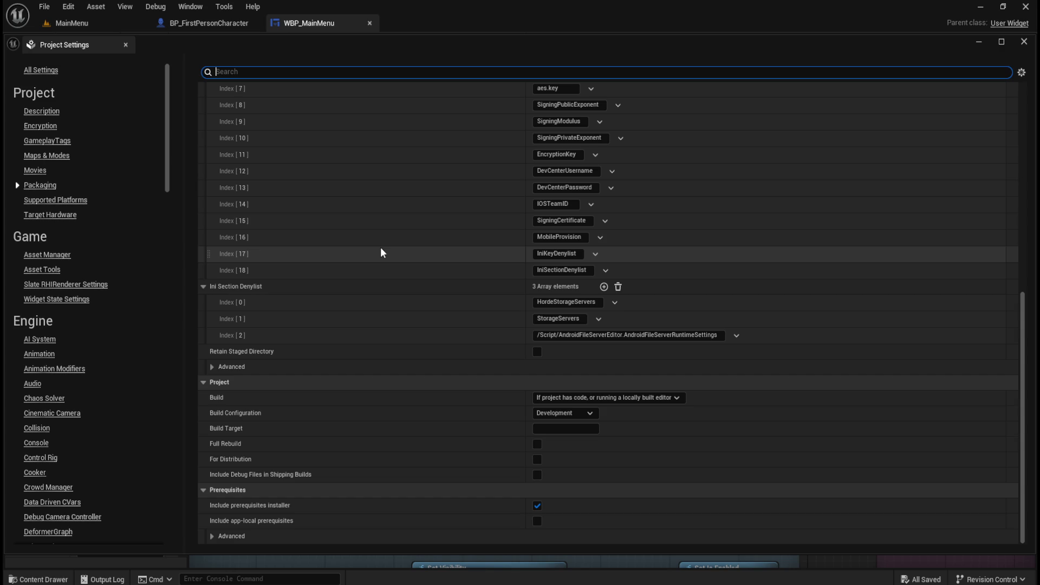
click(212, 536)
scroll(356, 415, down, 1)
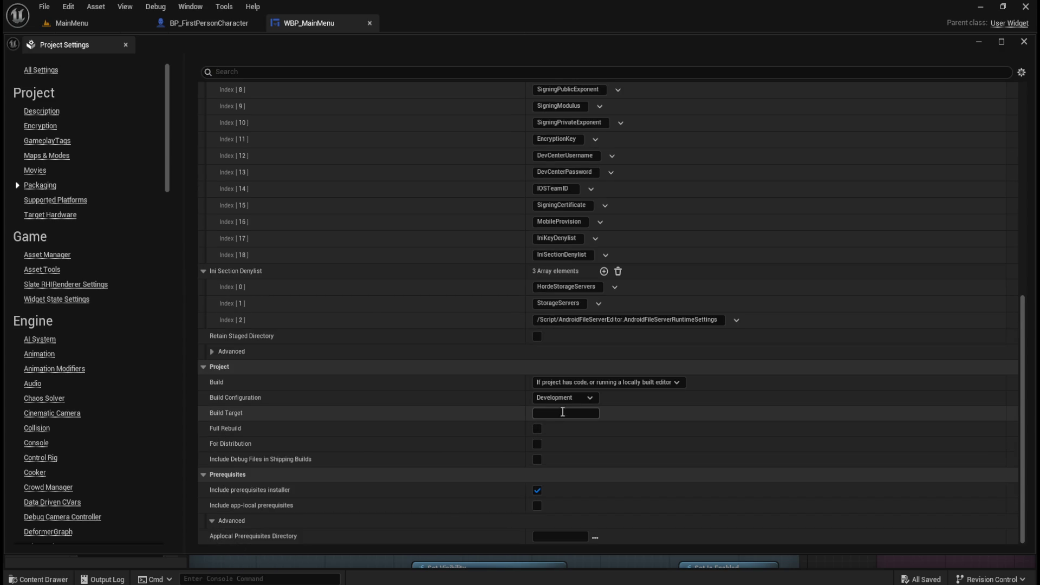
click(588, 399)
click(573, 452)
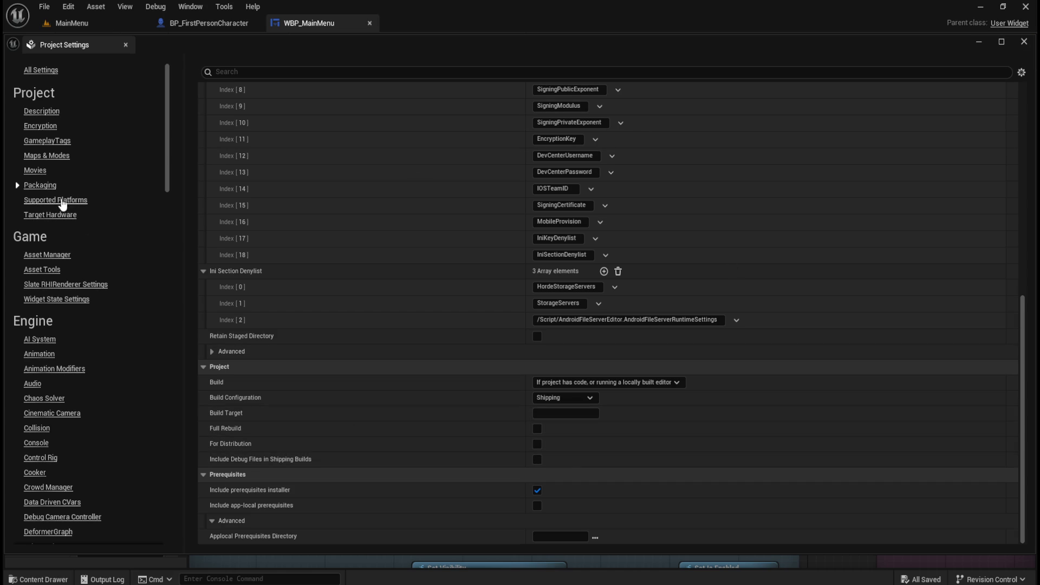
Step: Review the Maps & Modes advanced game mode options, then close Project Settings
click(46, 156)
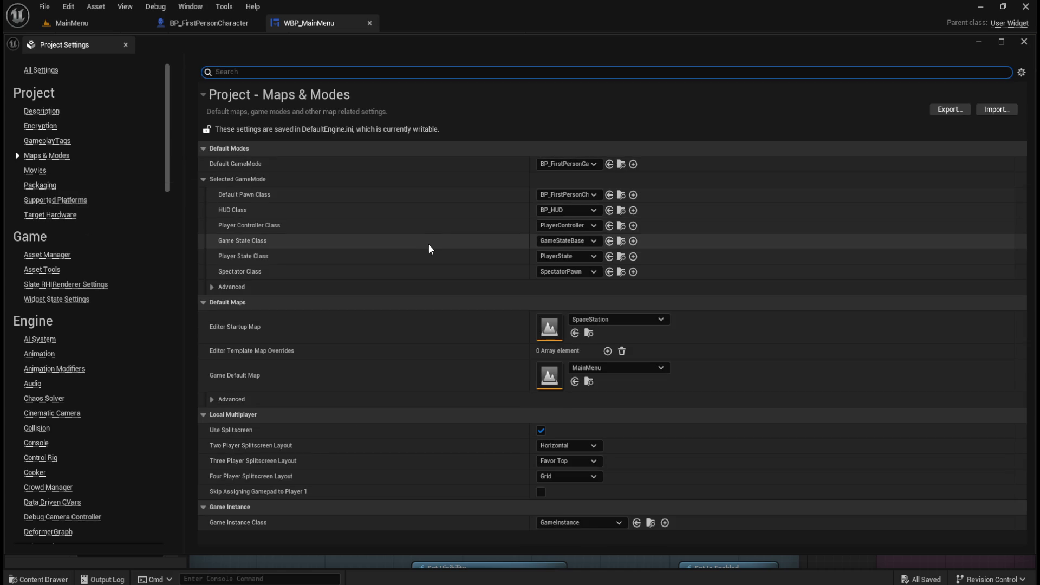
click(211, 287)
click(210, 286)
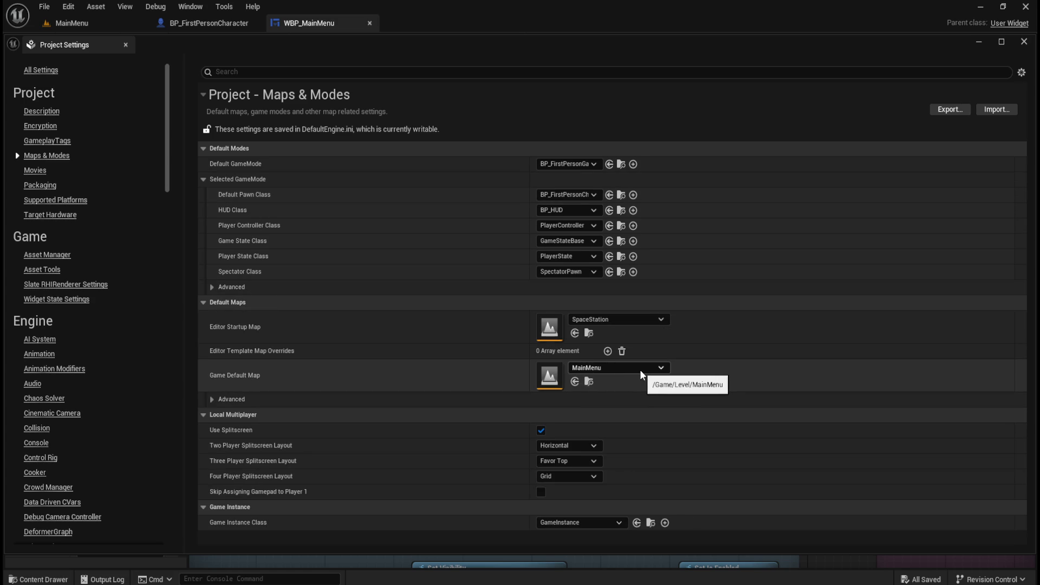
click(1031, 46)
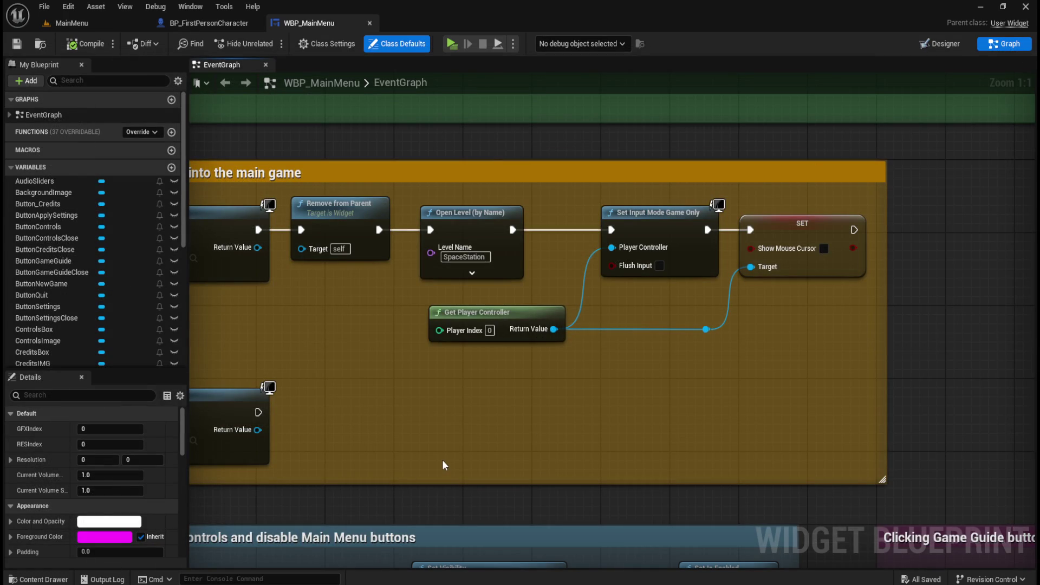
key(ctrl+space)
click(286, 366)
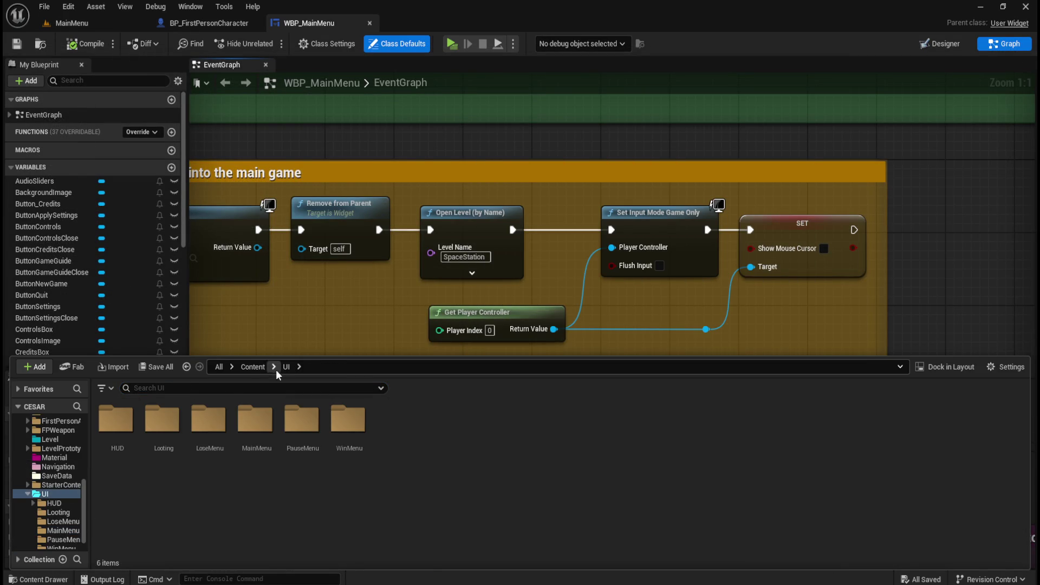
click(252, 367)
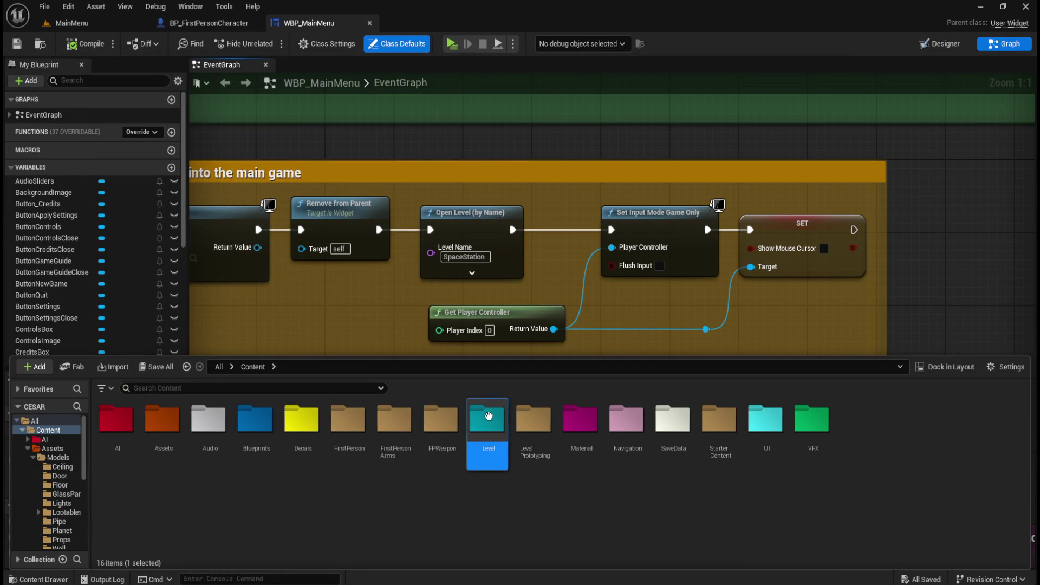
double_click(488, 420)
click(163, 448)
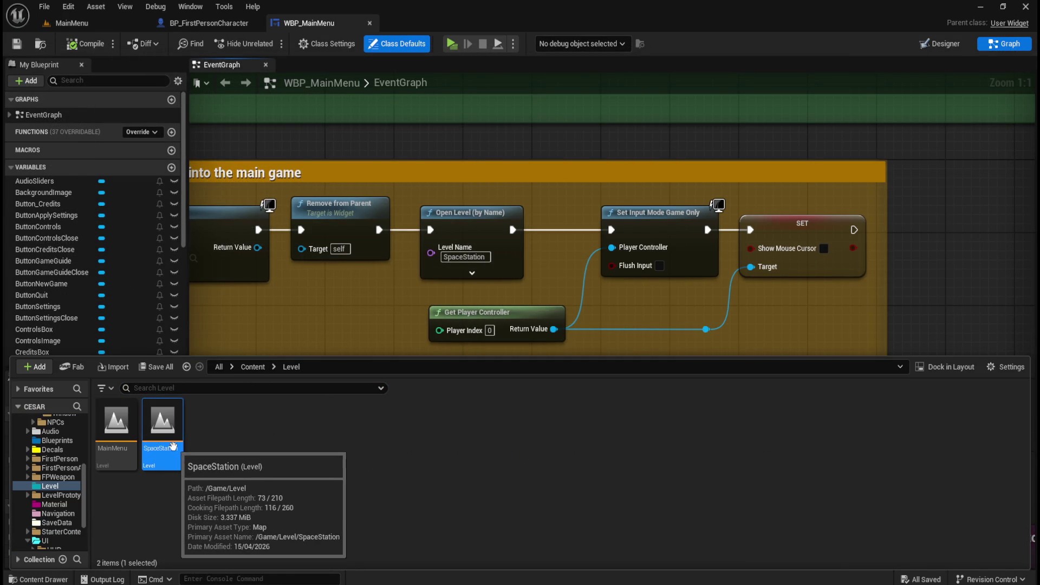
right_click(164, 449)
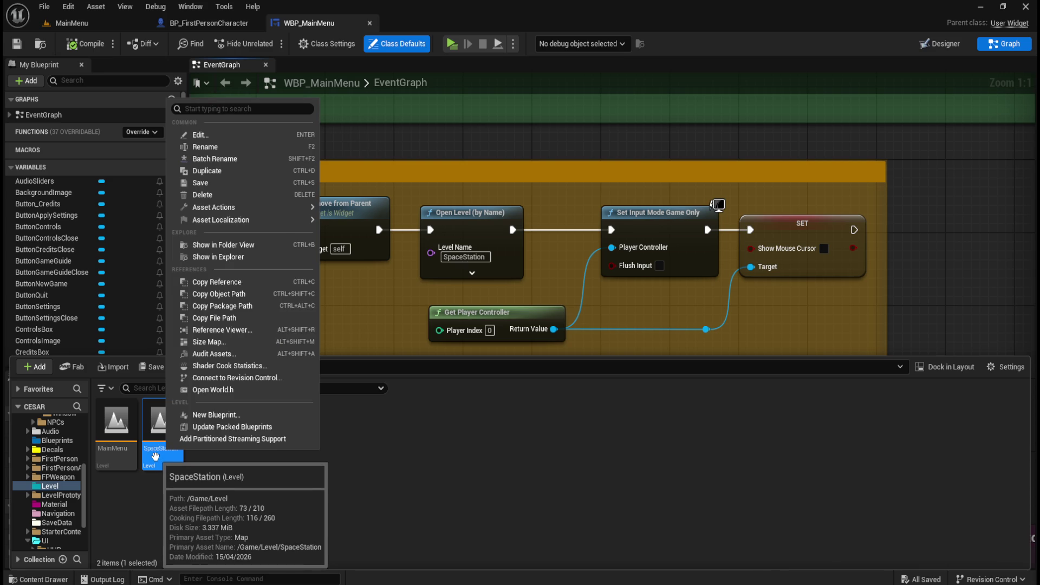
key(Escape)
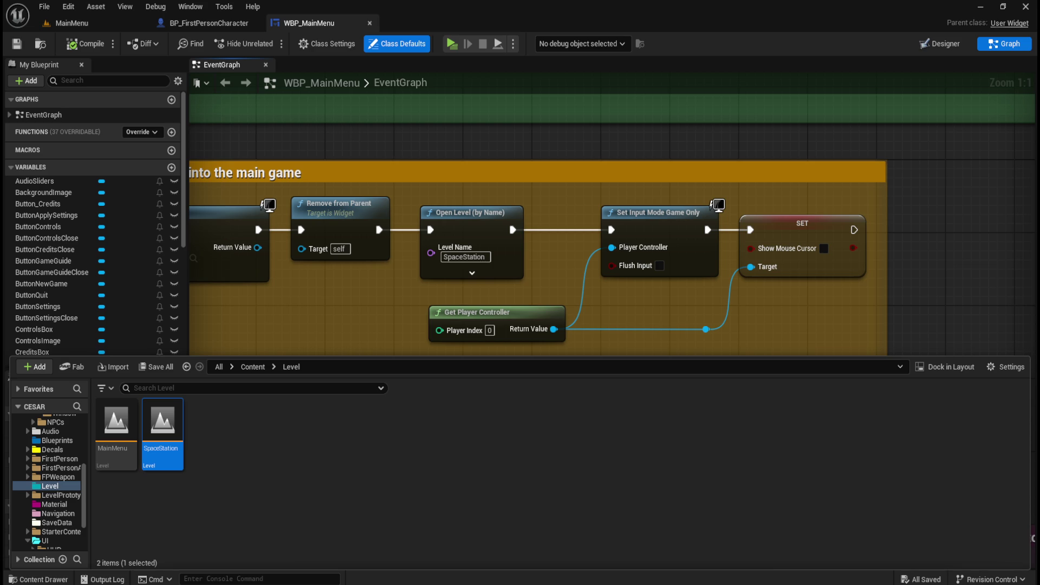
click(85, 7)
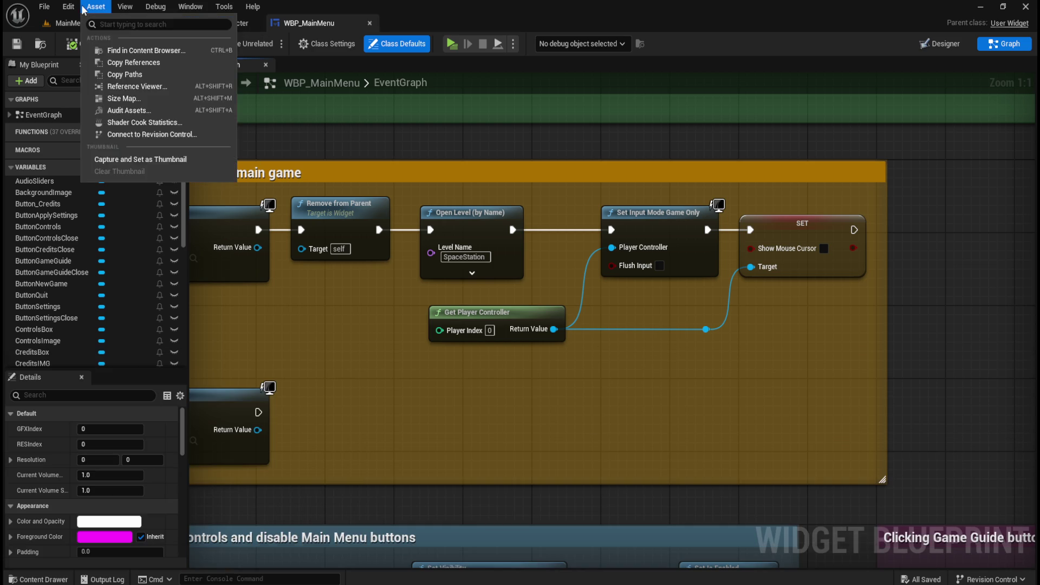
Step: Open Edit > Project Settings on Packaging and toggle its Advanced section
mouse_move(69, 6)
click(95, 148)
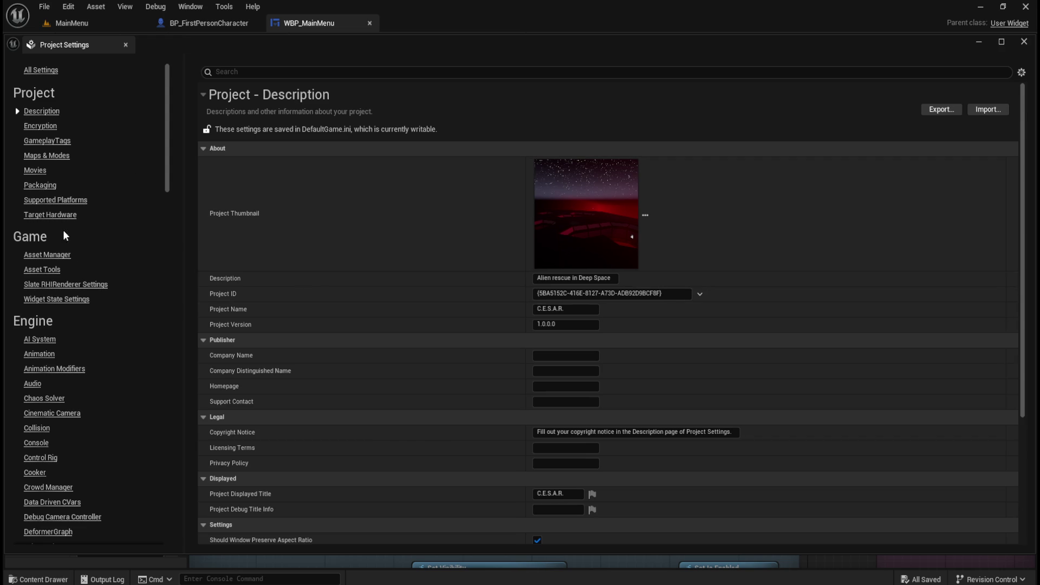
click(51, 188)
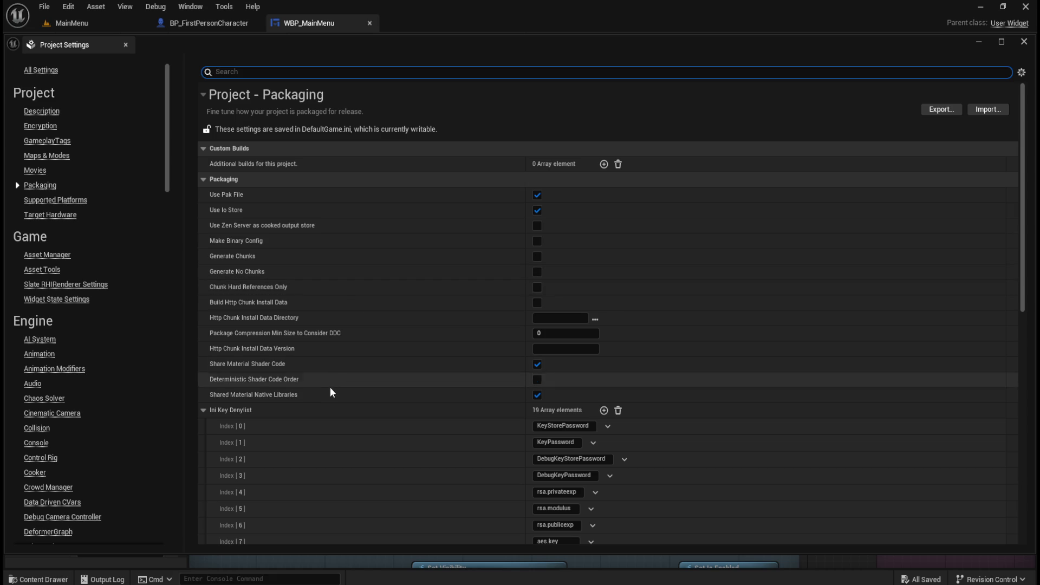
scroll(344, 380, down, 5)
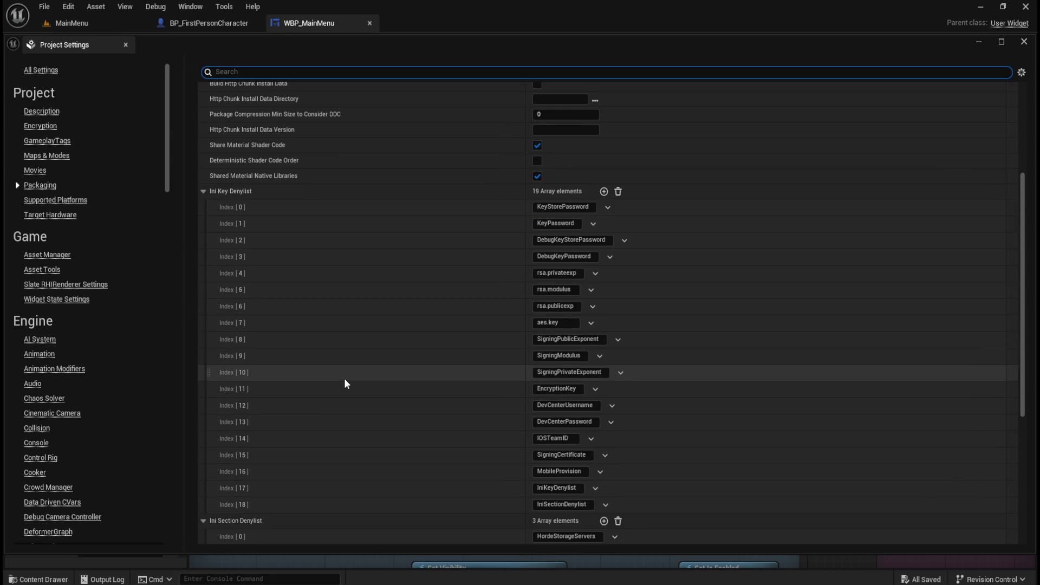
scroll(346, 379, down, 4)
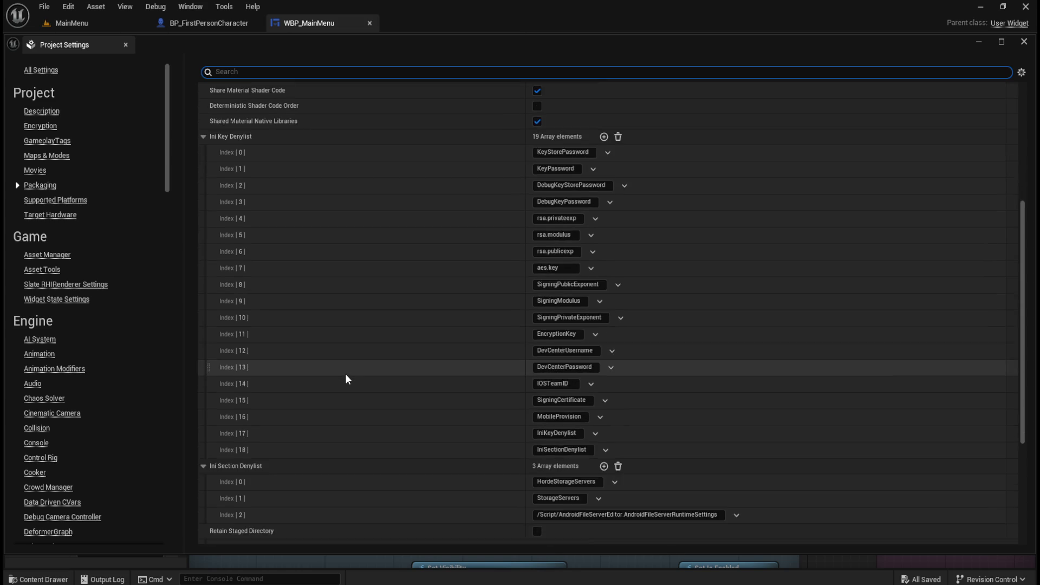
scroll(346, 373, down, 1)
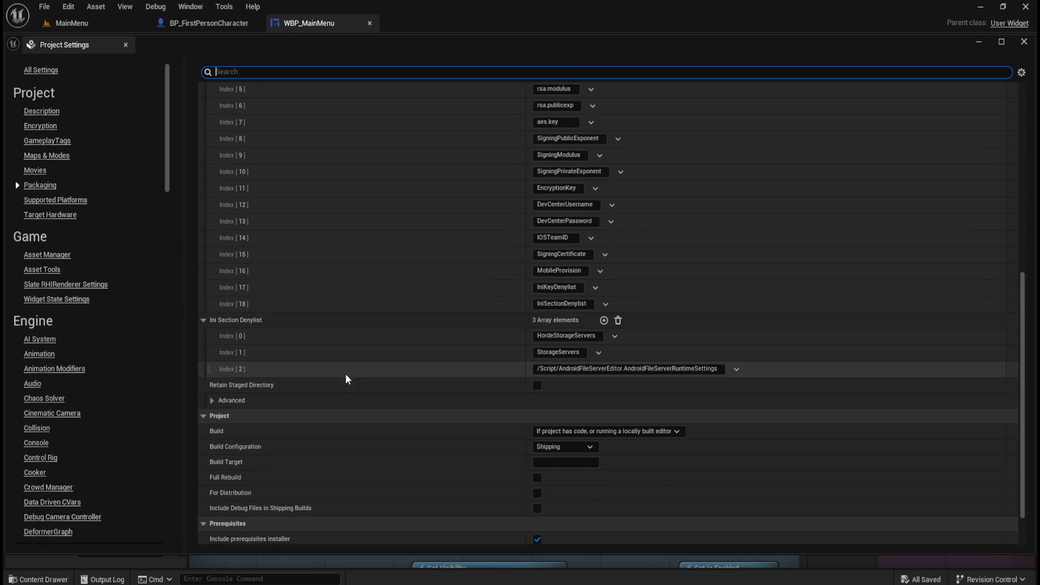
click(213, 400)
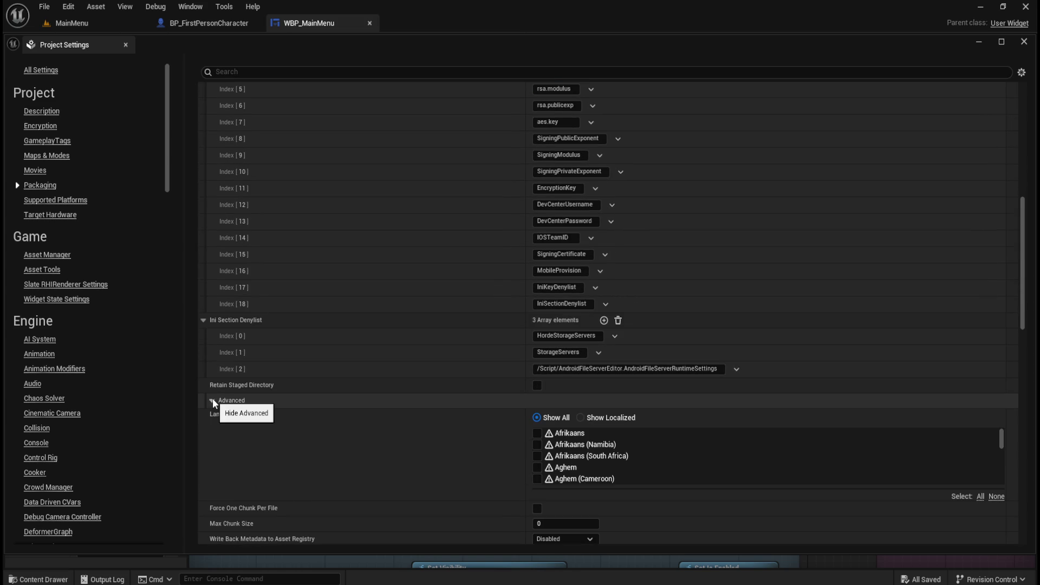
click(213, 400)
Step: Scroll through the Packaging settings to confirm Build Configuration still reads Shipping
scroll(320, 404, down, 2)
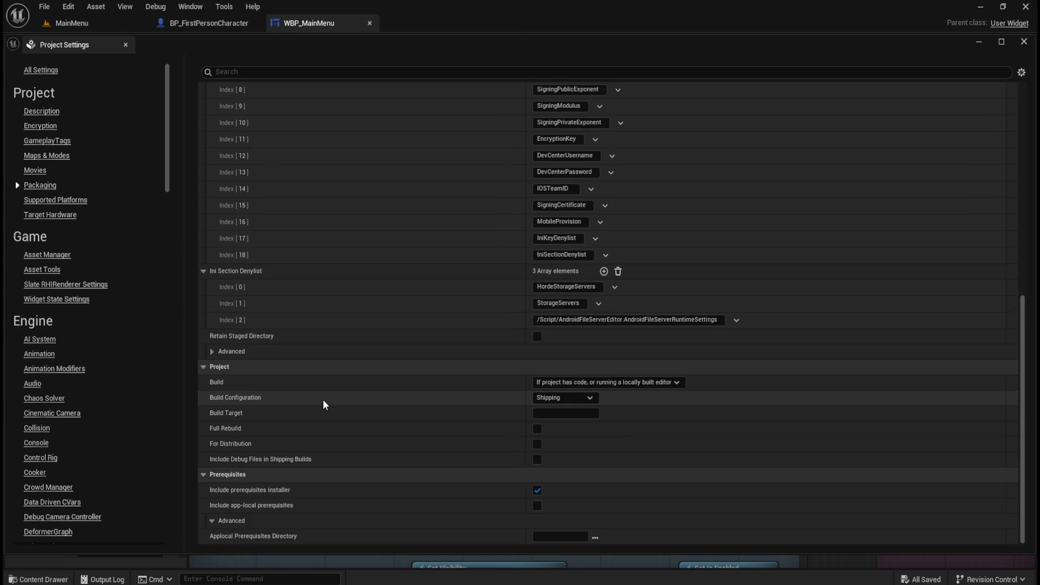
scroll(324, 405, up, 5)
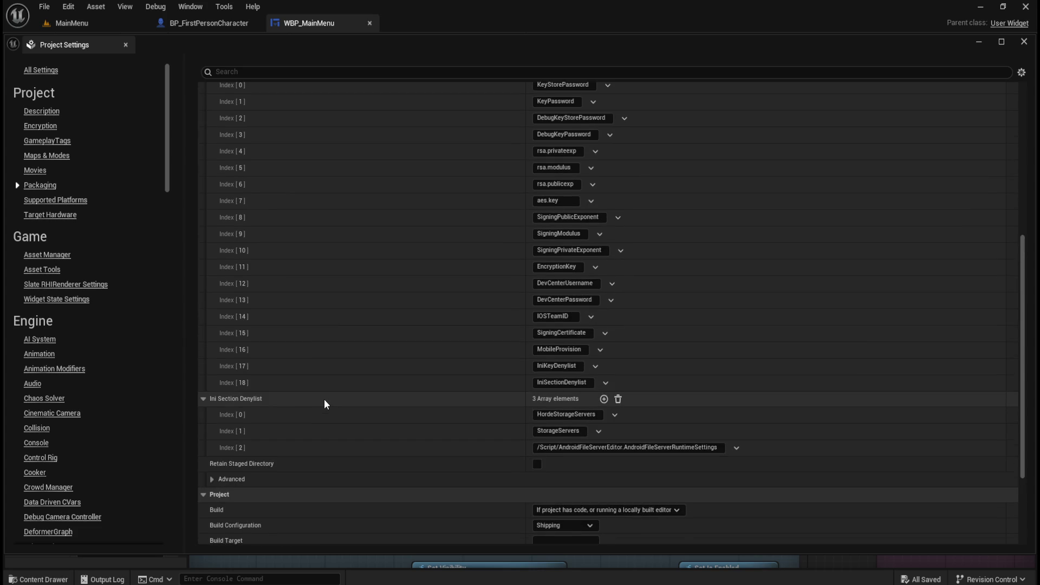
scroll(324, 398, up, 12)
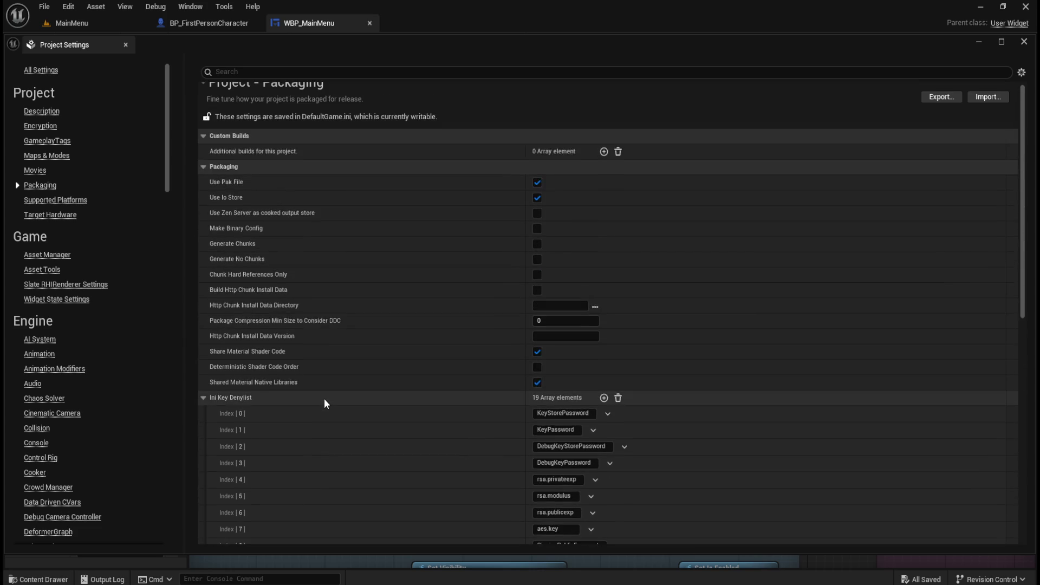
scroll(324, 398, up, 1)
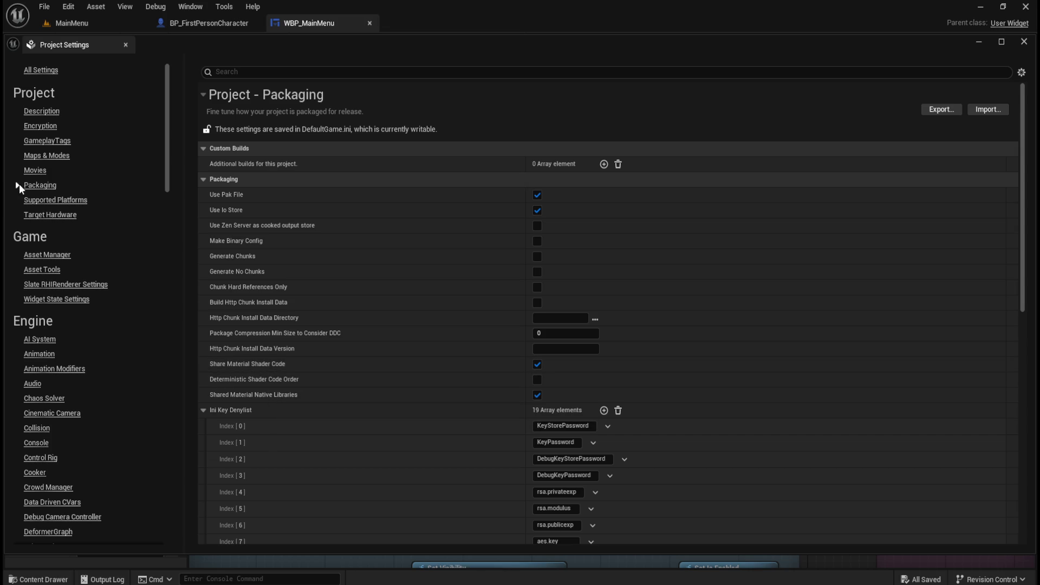
scroll(359, 385, down, 5)
scroll(360, 386, down, 6)
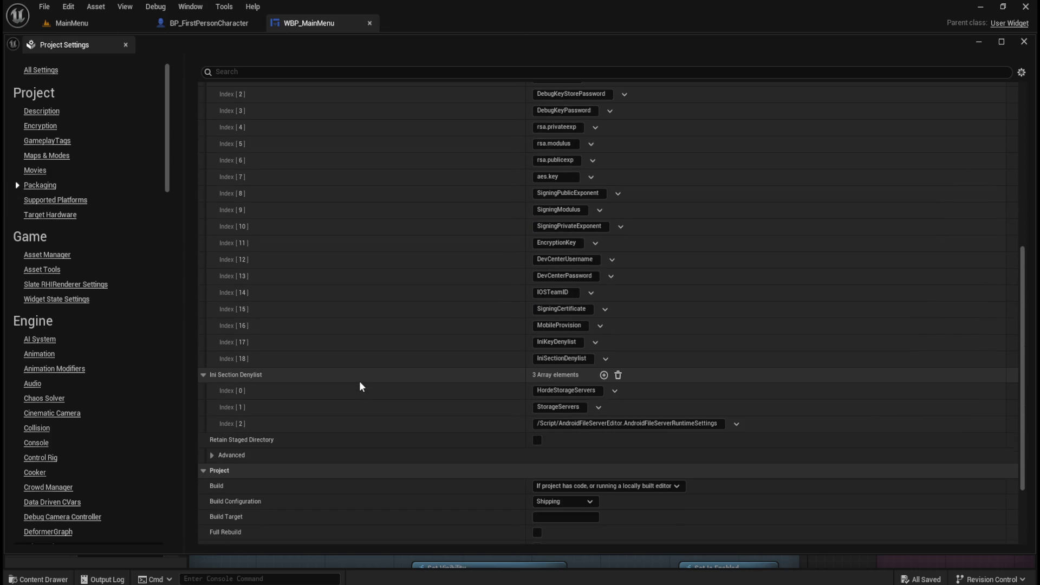
scroll(408, 426, down, 1)
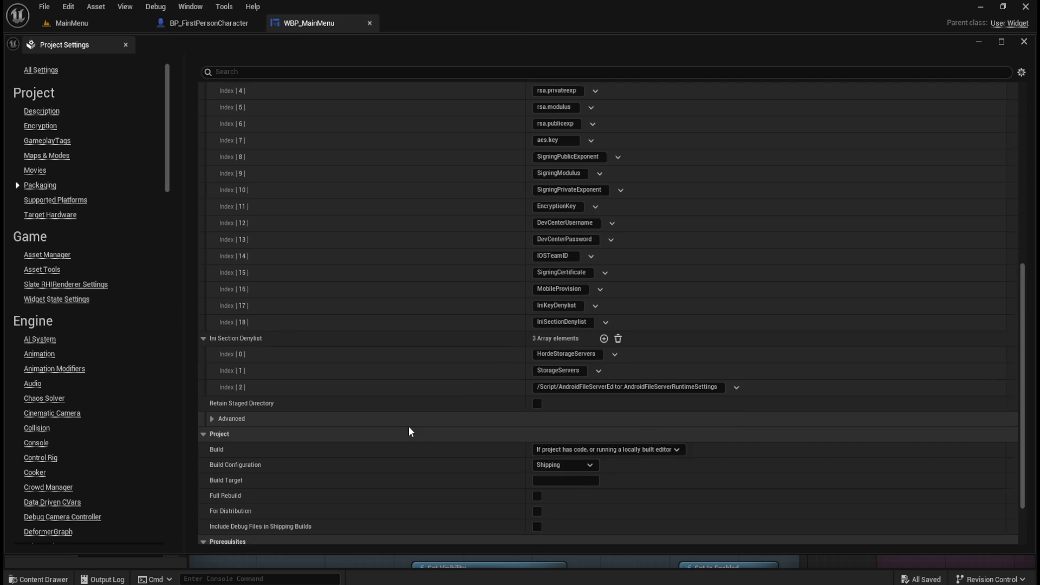
scroll(409, 428, down, 2)
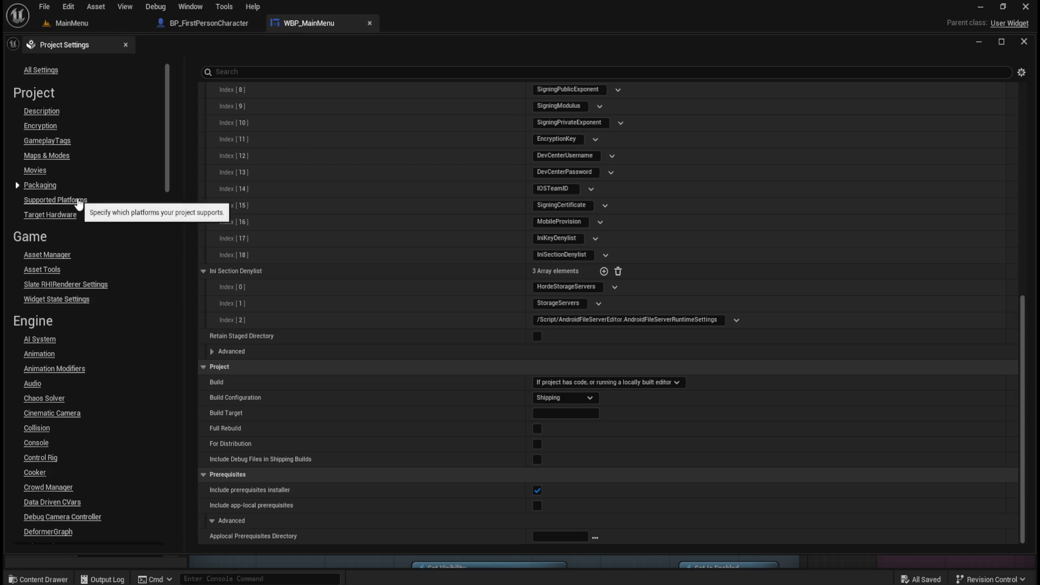
Step: Browse Asset Manager, Description, Encryption and GameplayTags, then show Maps & Modes advanced game mode options
click(54, 255)
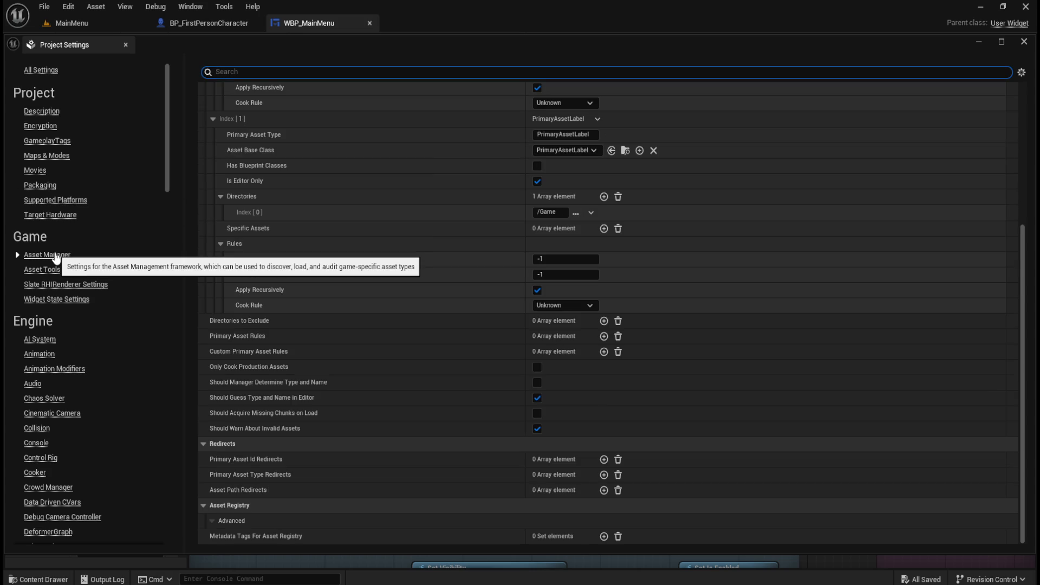
scroll(417, 359, up, 5)
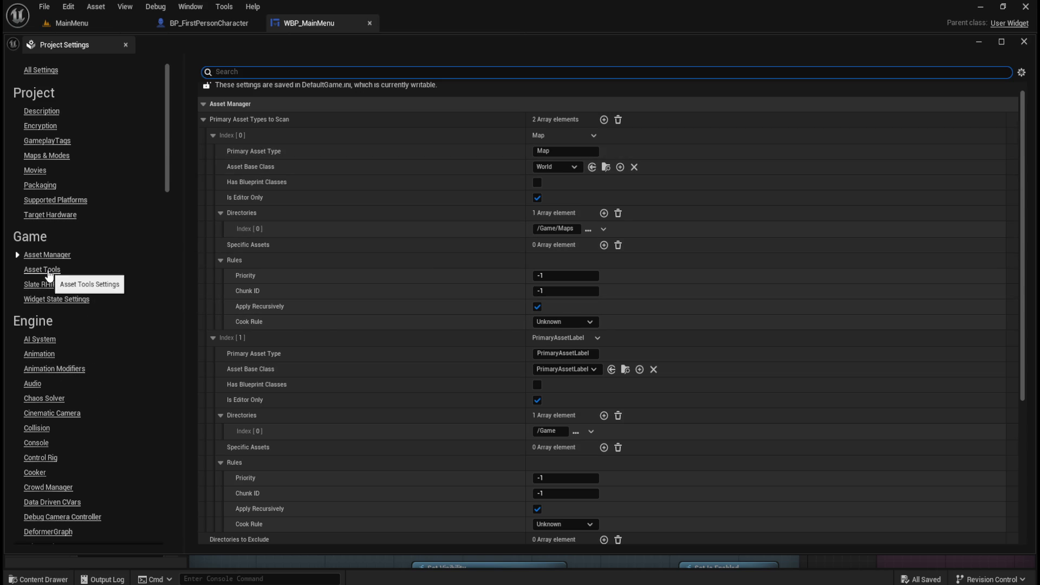
click(52, 112)
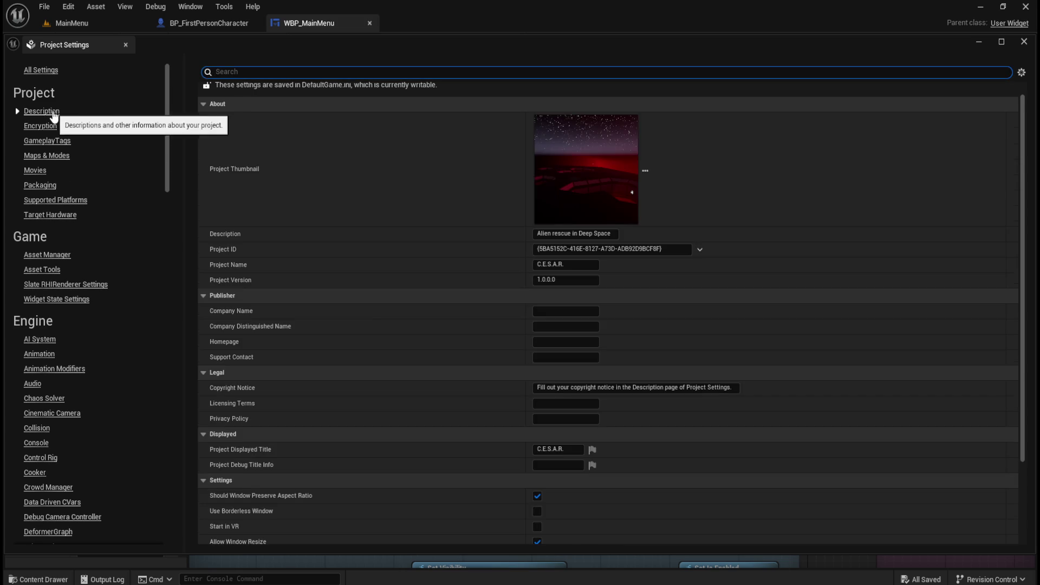
scroll(369, 388, down, 3)
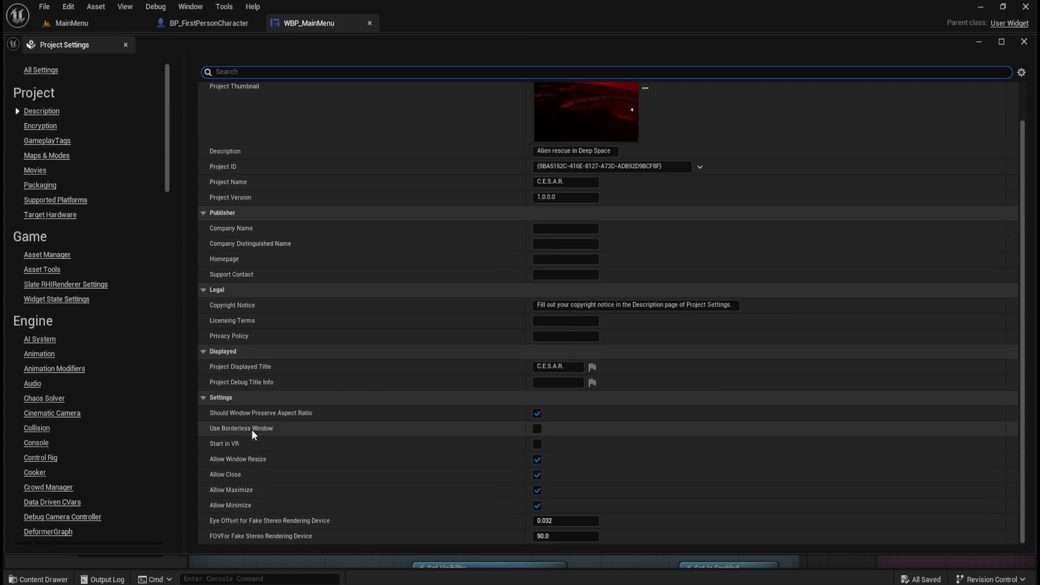
click(40, 127)
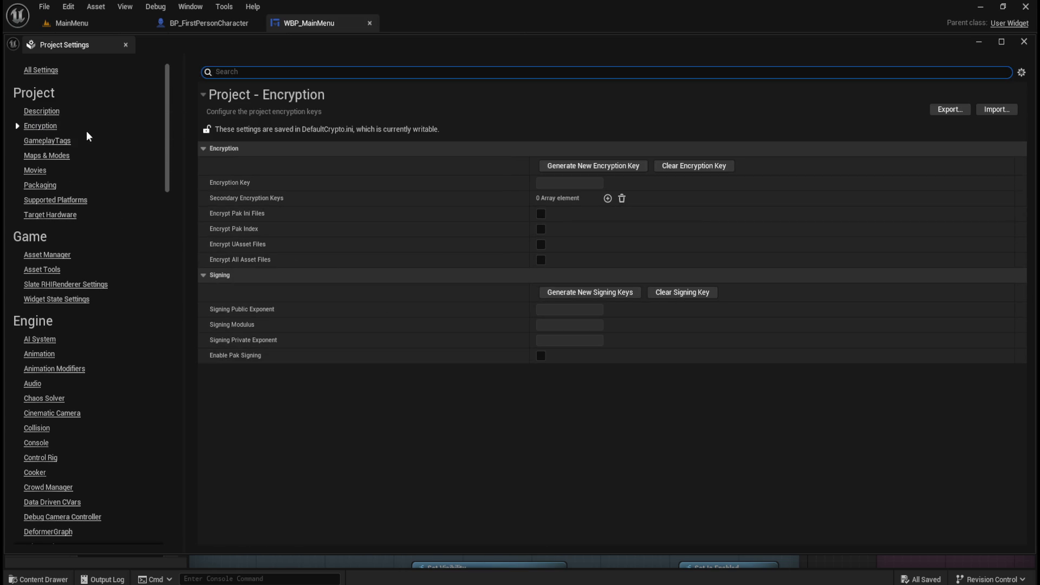
click(55, 140)
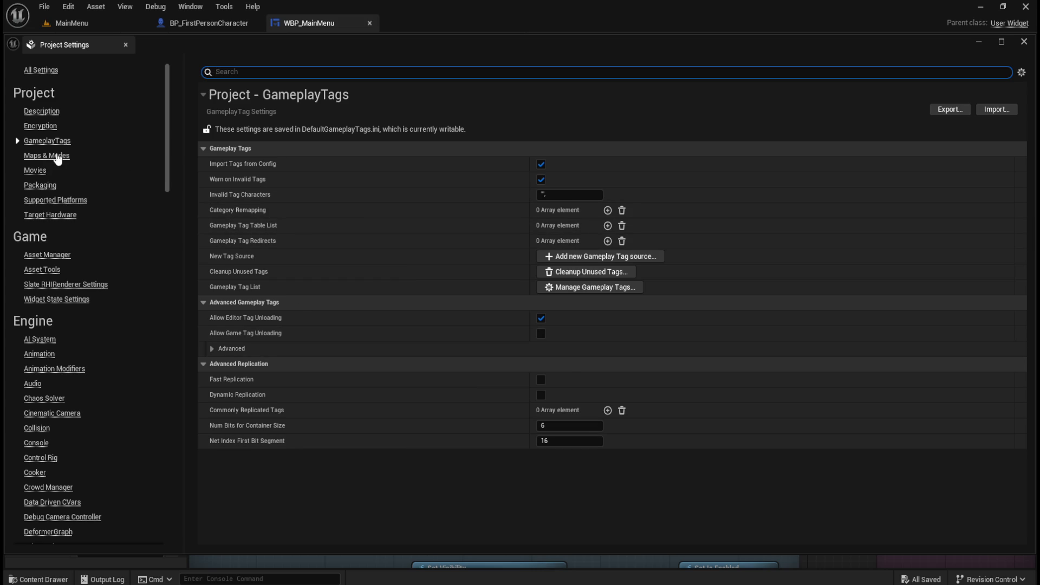
click(58, 156)
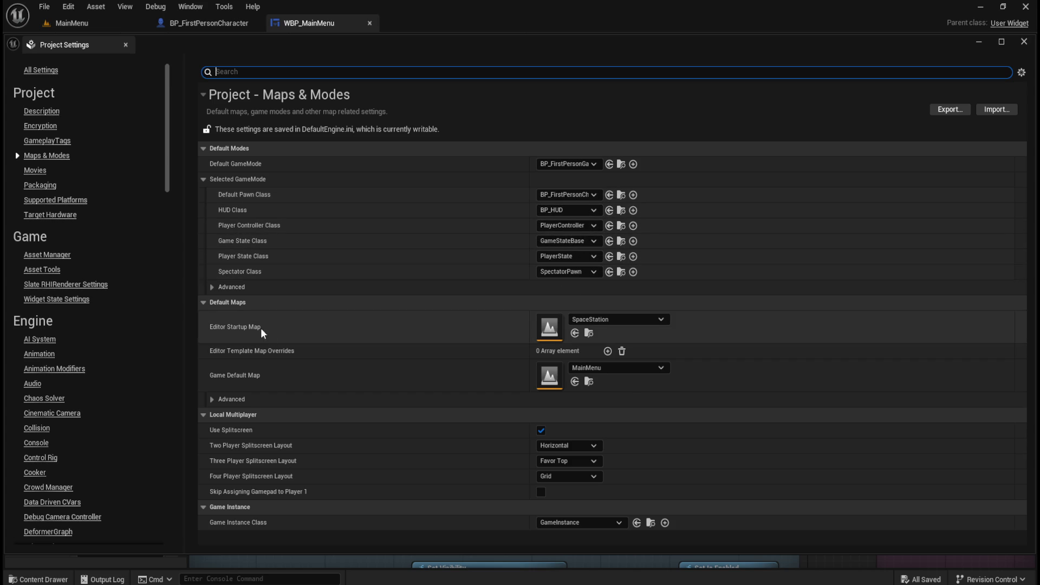
click(212, 287)
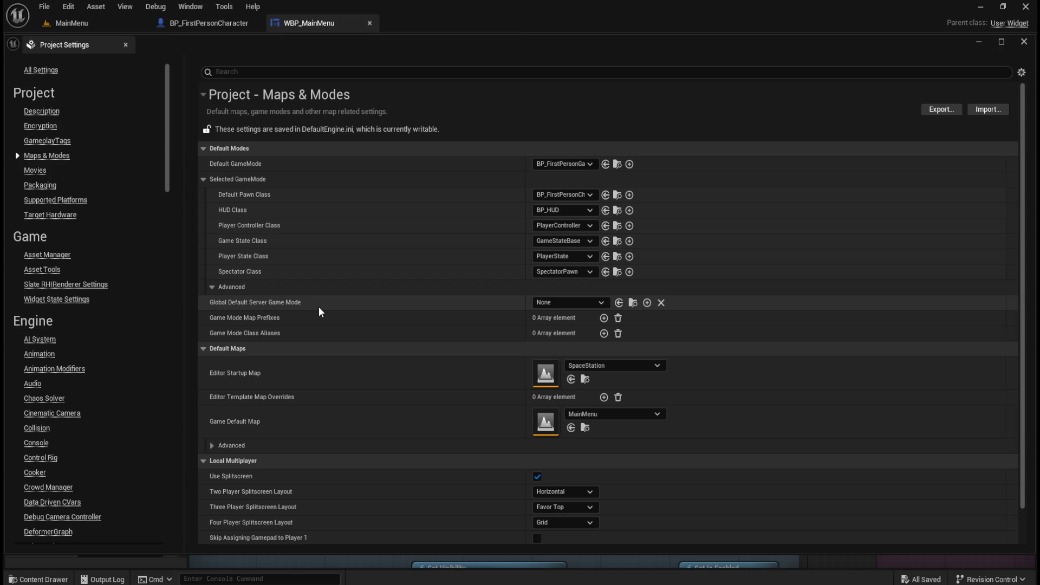
Step: Expand the Default Maps advanced options and set Editor Startup Map to MainMenu
mouse_move(277, 306)
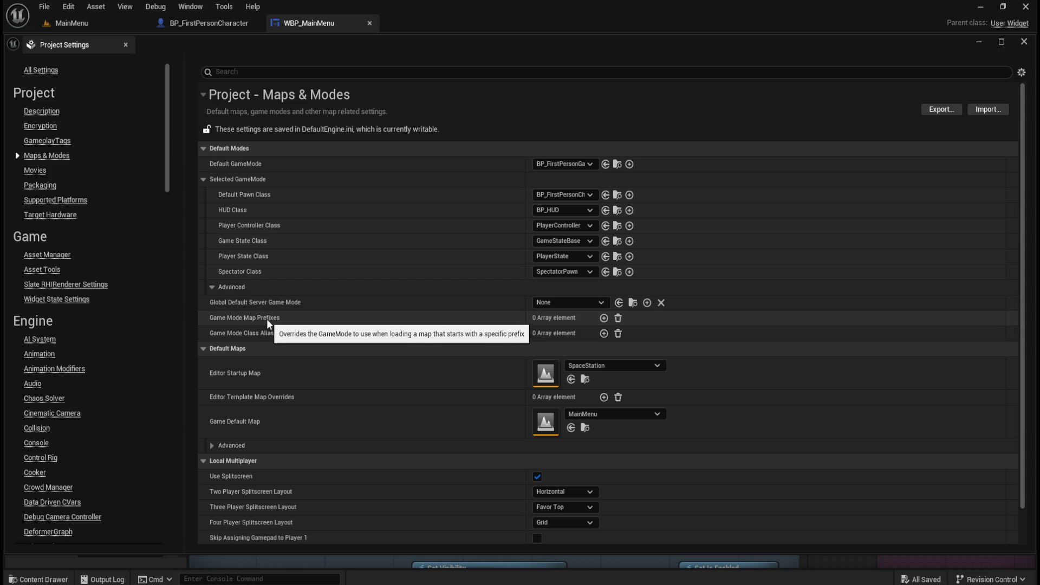
mouse_move(283, 338)
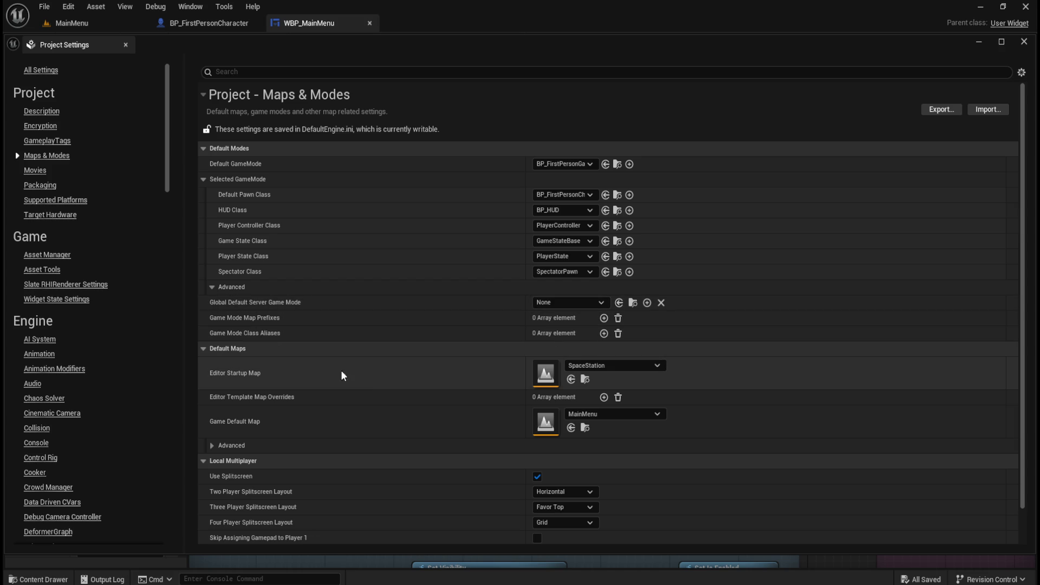
click(213, 445)
scroll(352, 442, down, 2)
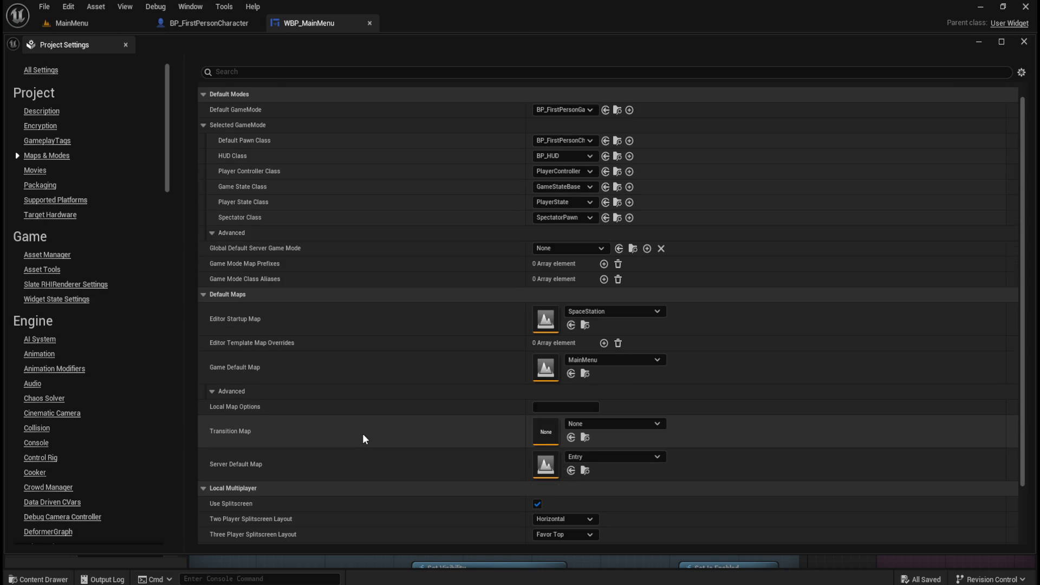
mouse_move(227, 431)
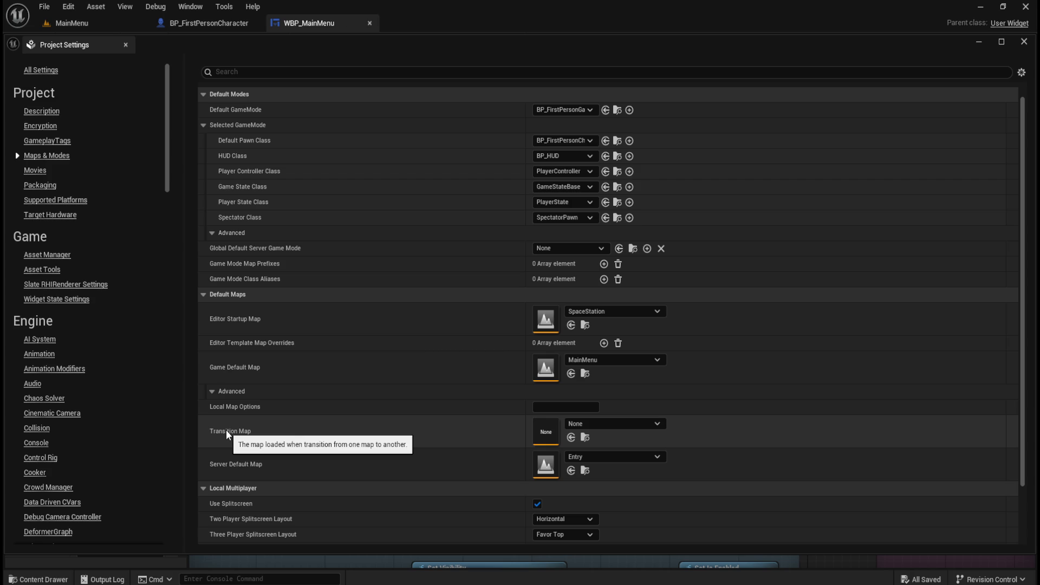
scroll(380, 406, down, 2)
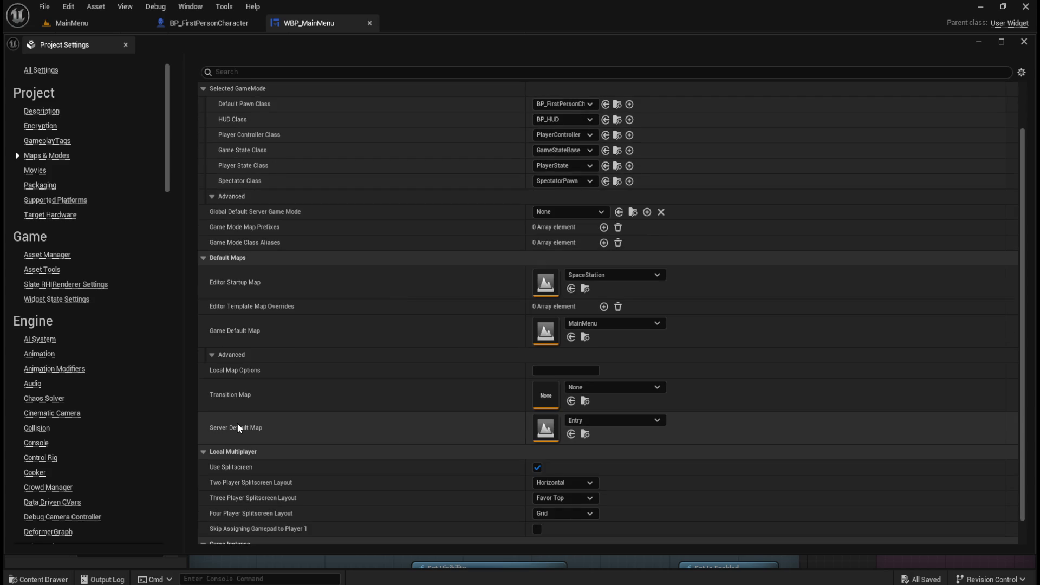
scroll(341, 418, down, 1)
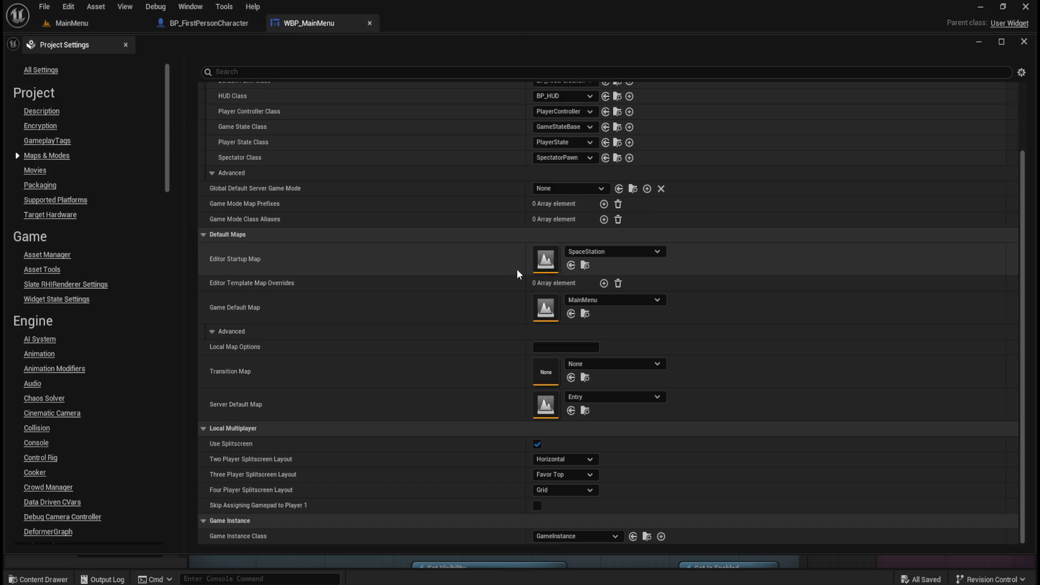
click(658, 253)
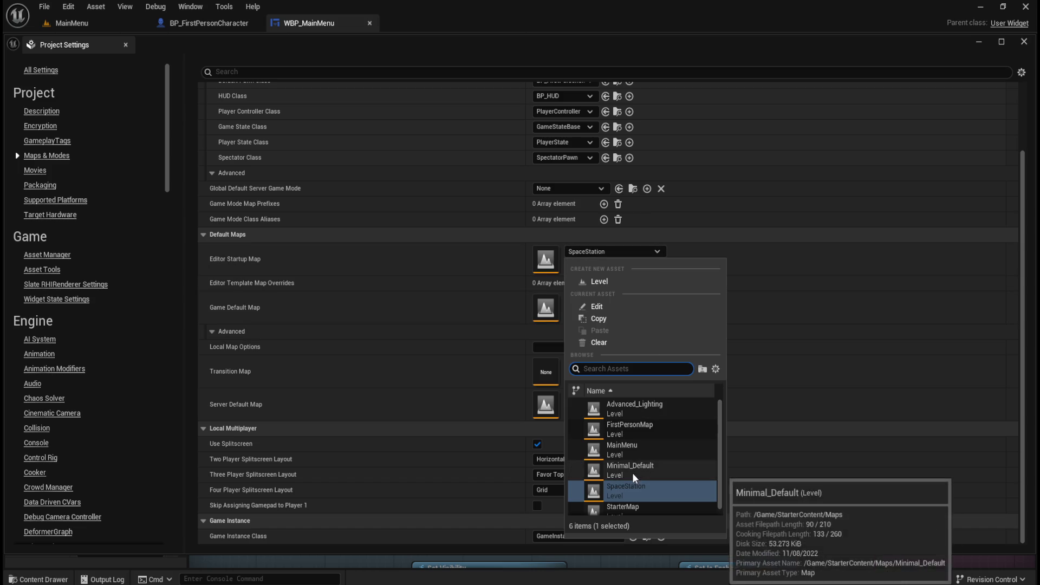
click(638, 448)
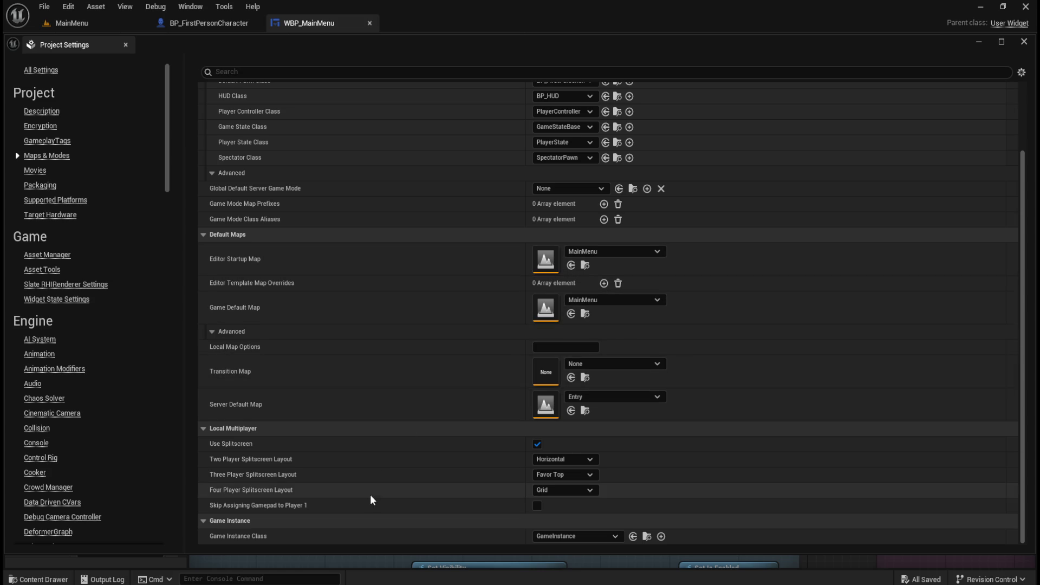
Step: Keep Global Default Server Game Mode set to None
scroll(381, 491, up, 3)
scroll(381, 486, up, 2)
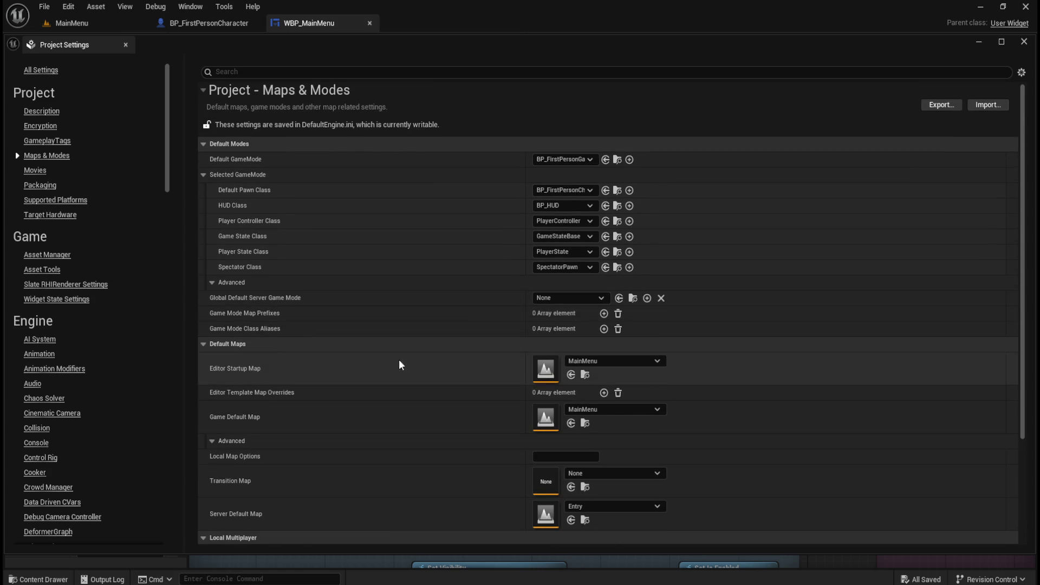
click(567, 297)
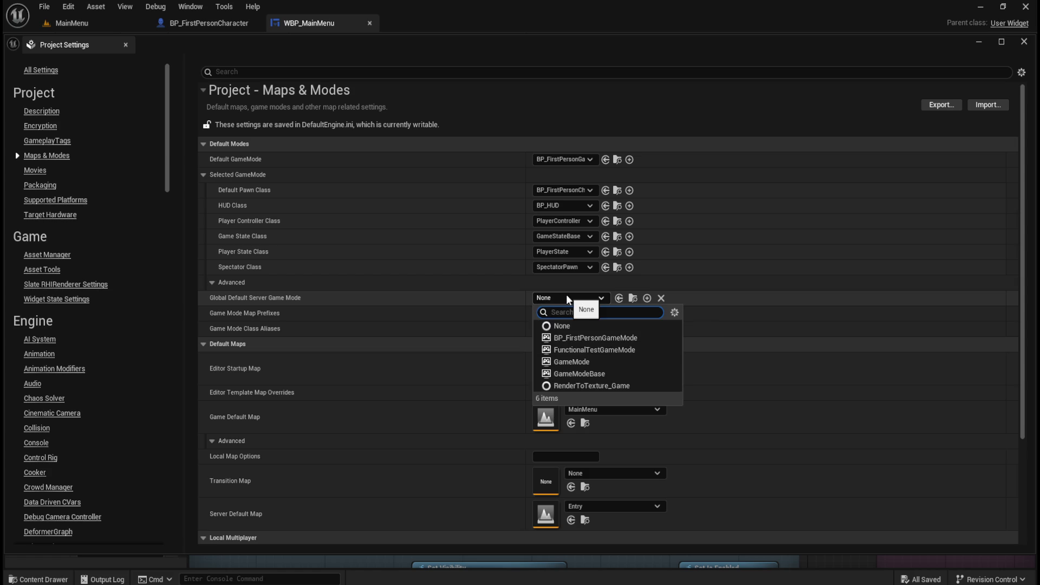
click(575, 294)
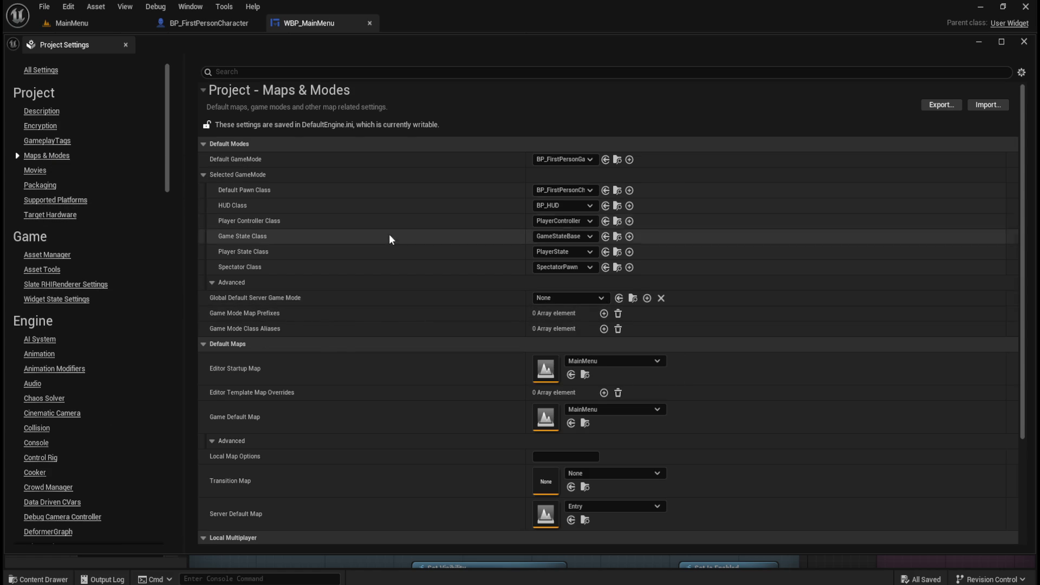
scroll(389, 238, down, 2)
scroll(388, 241, up, 3)
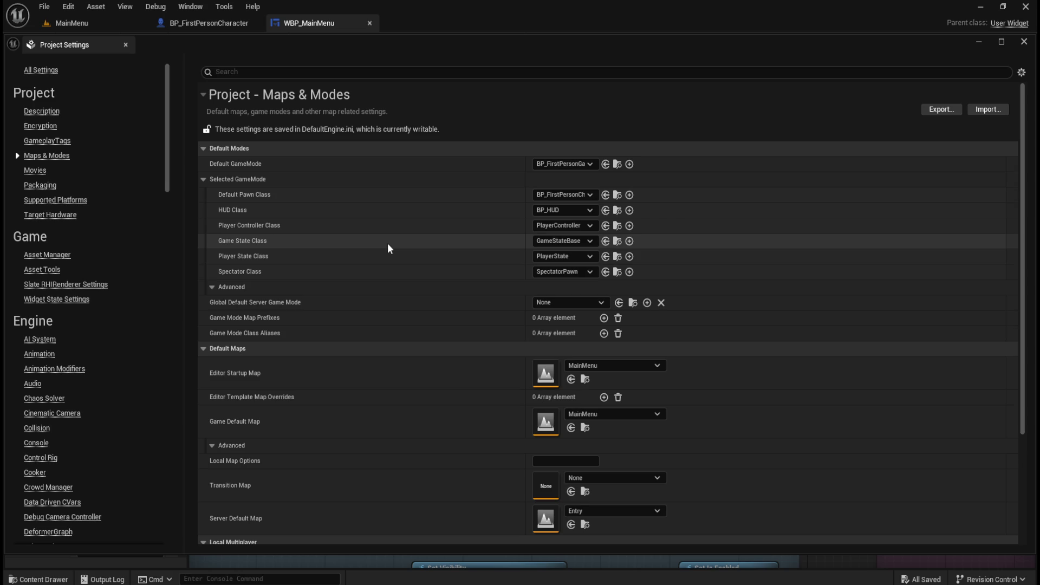
Step: Close Project Settings, check the Play mode options, and switch to the MainMenu level tab
click(1024, 42)
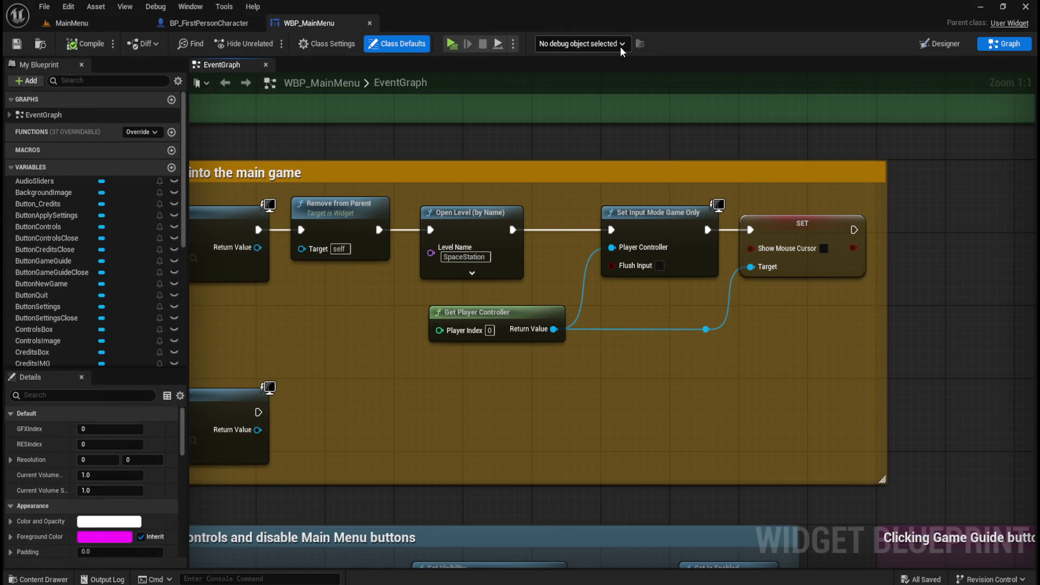
click(513, 43)
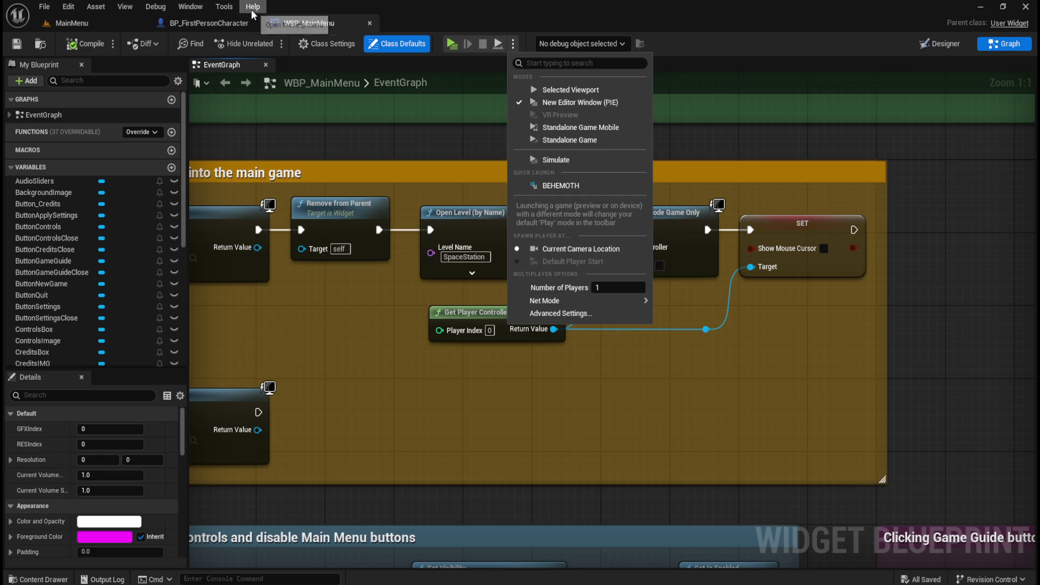
click(200, 10)
click(200, 10)
click(105, 22)
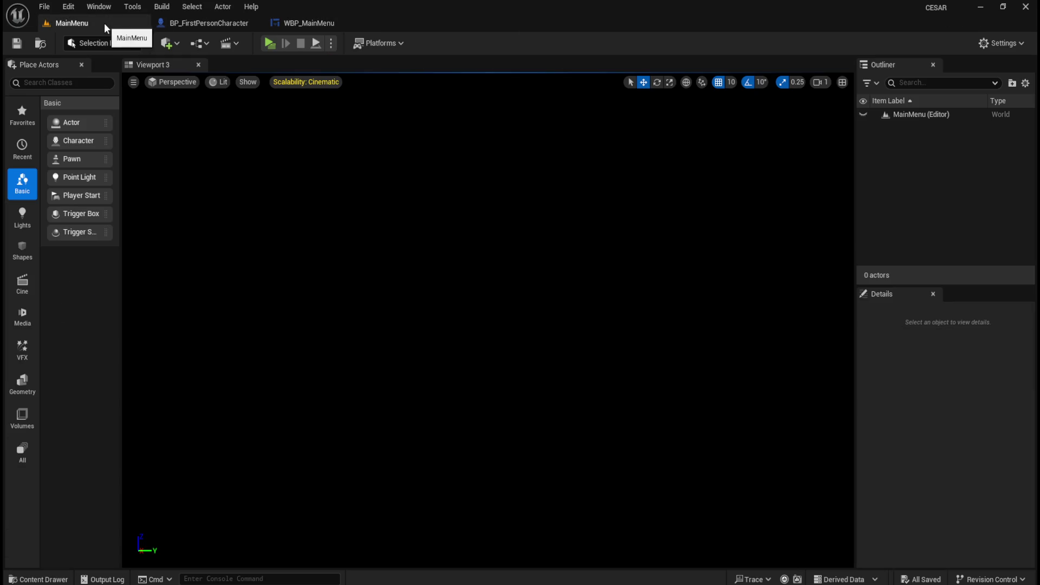
Step: Rebuild all levels with Build > Build All Levels
click(330, 43)
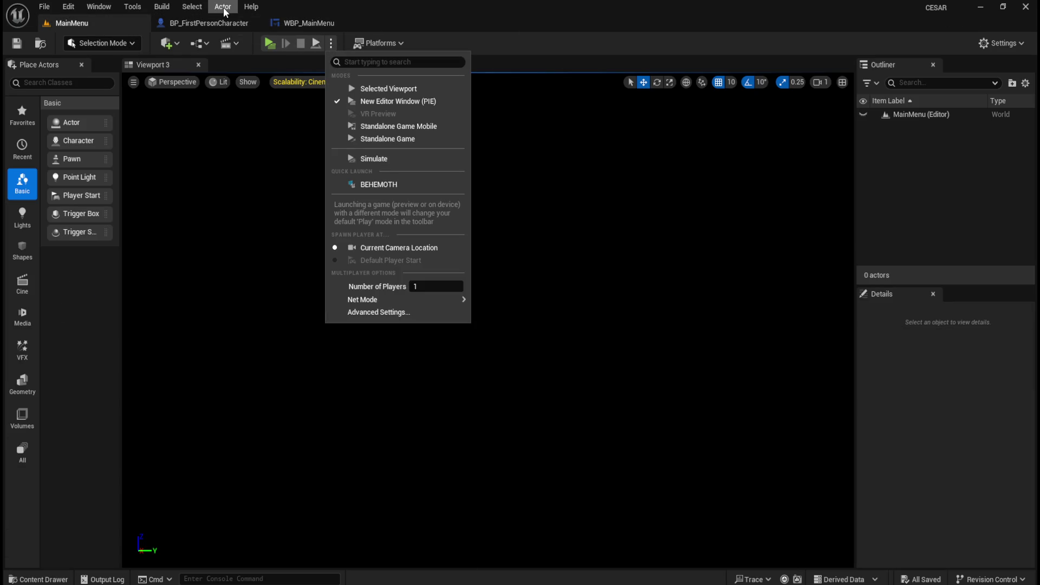
click(162, 6)
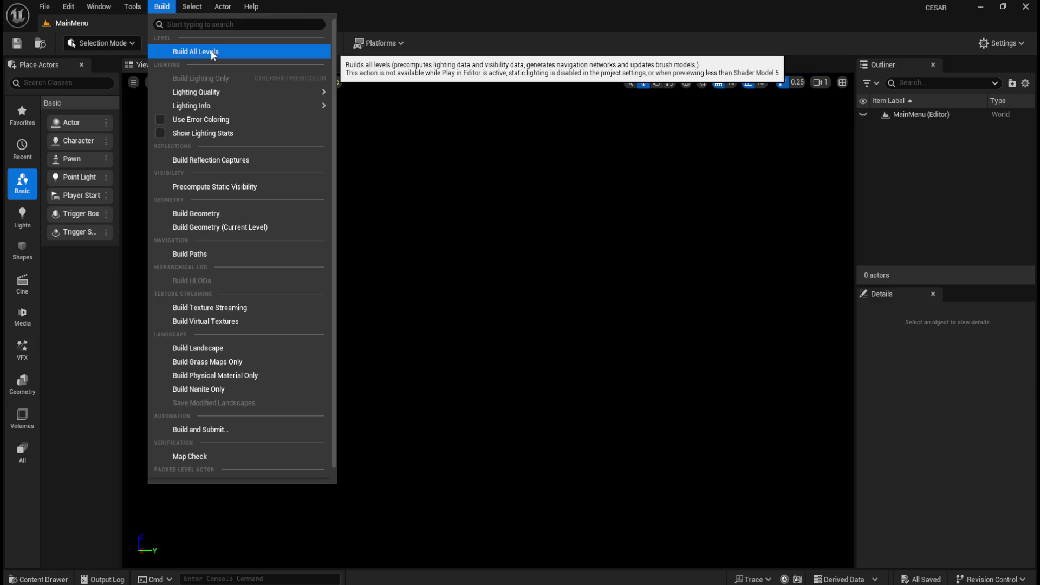
click(211, 52)
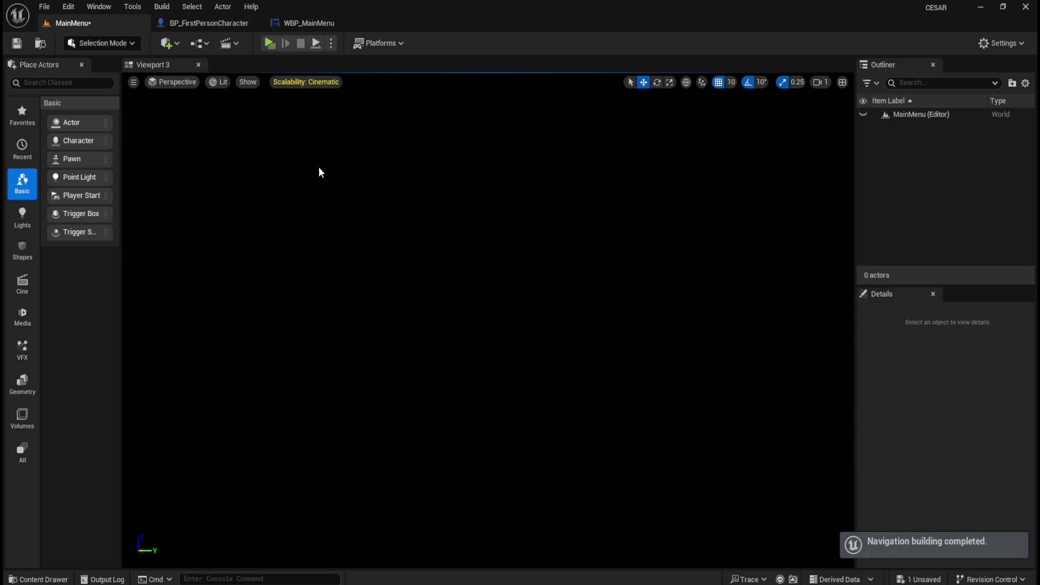
Step: Reopen the Build menu, then minimize the editor to reach the desktop
click(162, 7)
scroll(251, 346, down, 1)
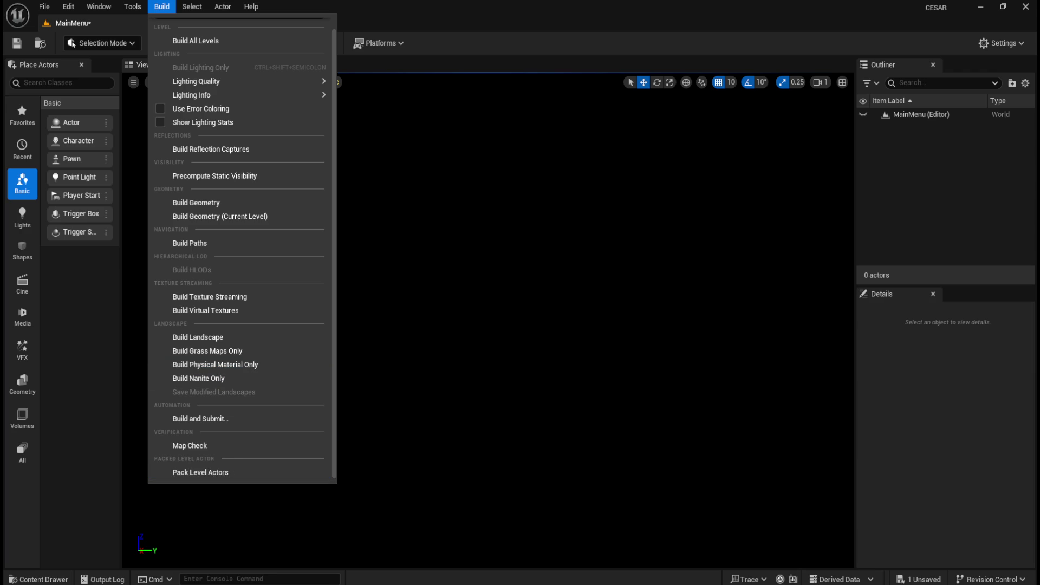
click(978, 9)
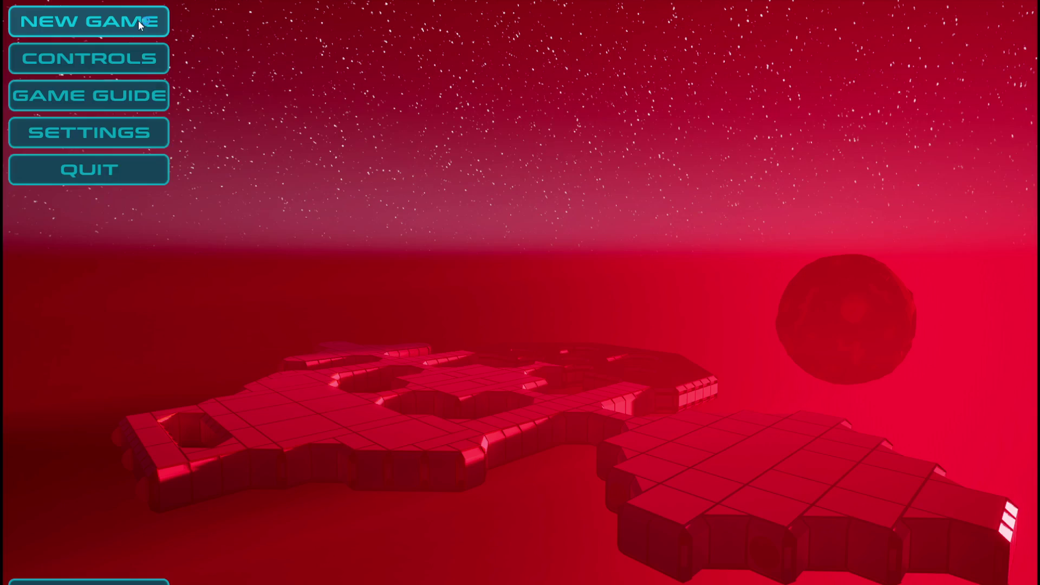
Step: View and close the game's Controls and Game Guide screens, then quit C.E.S.A.R
click(148, 57)
click(508, 457)
click(135, 96)
click(515, 501)
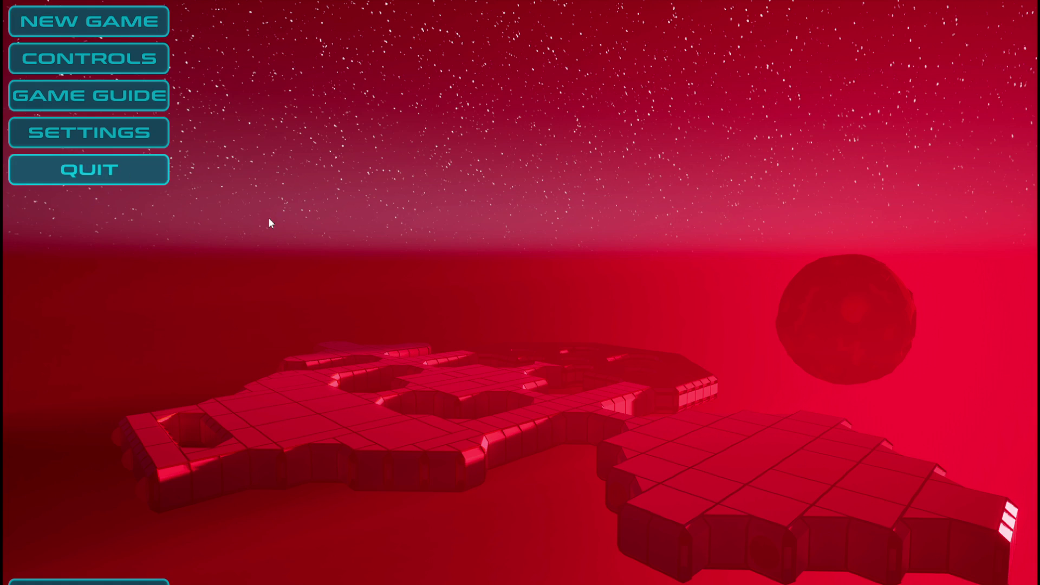
click(108, 170)
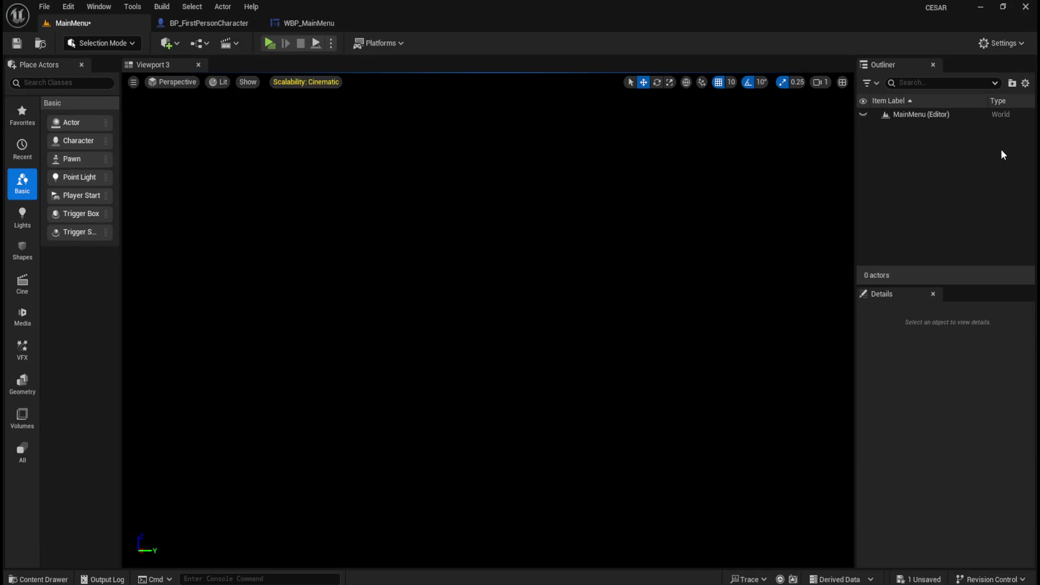
Step: Open Packaging Settings from the toolbar's Platforms menu
click(383, 43)
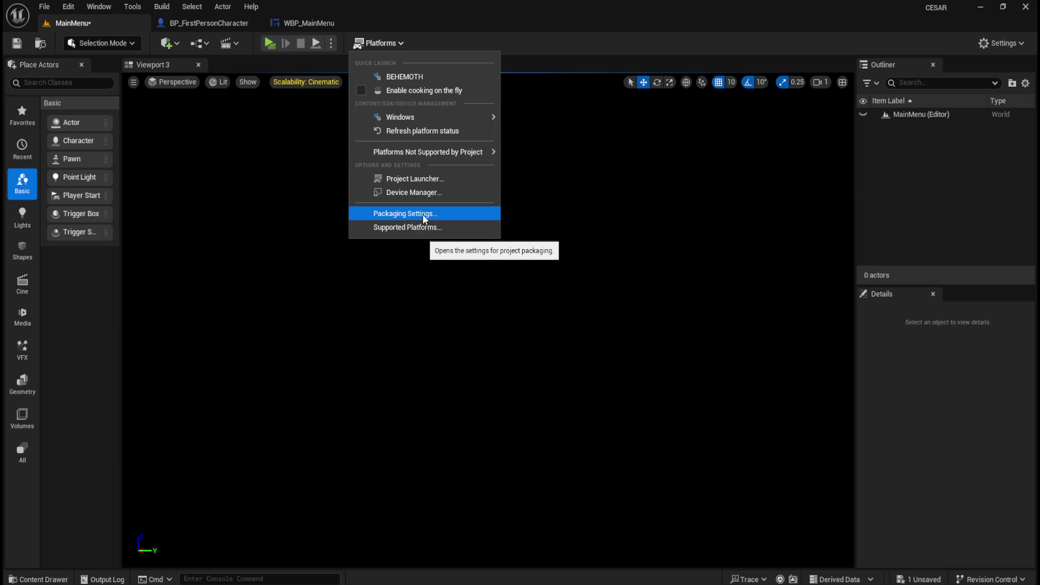
mouse_move(455, 120)
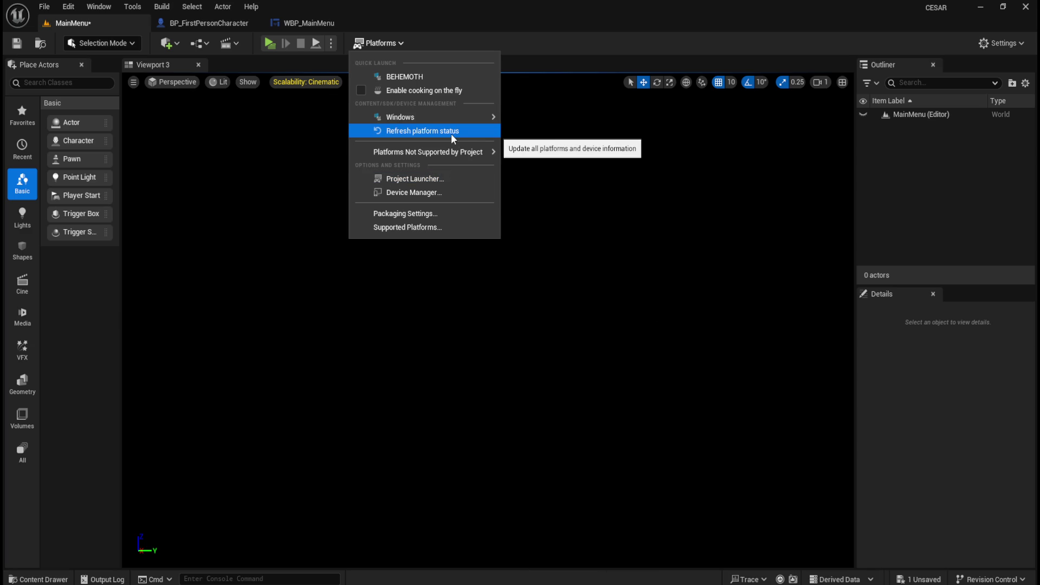
click(422, 213)
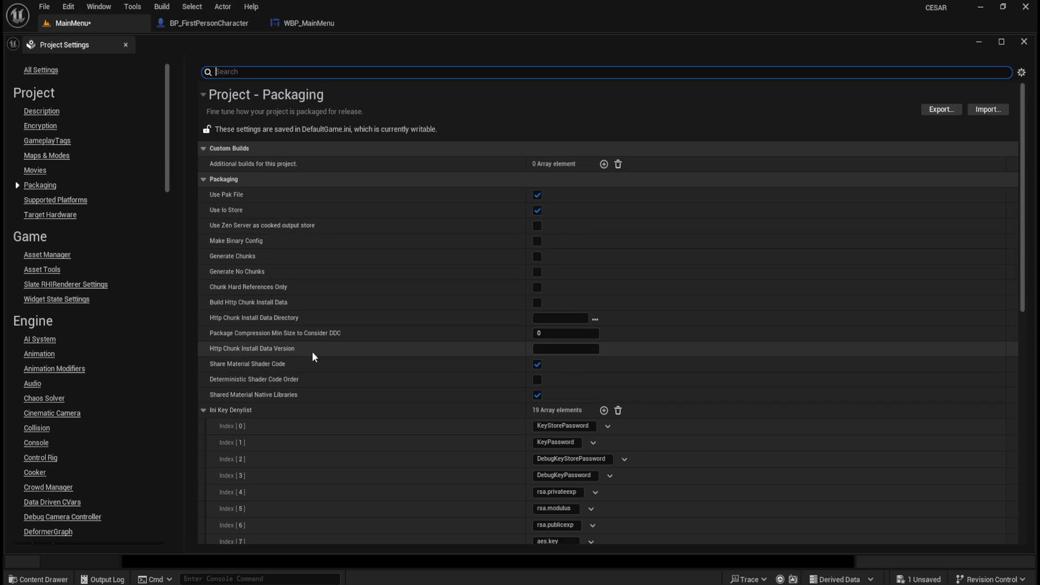
scroll(336, 339, down, 5)
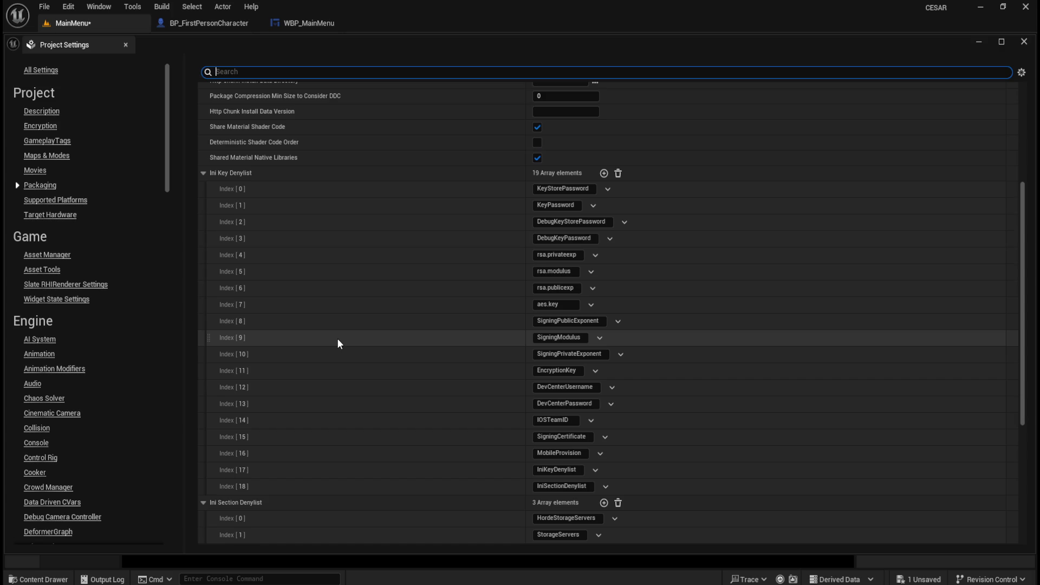
scroll(337, 339, down, 2)
scroll(337, 340, down, 2)
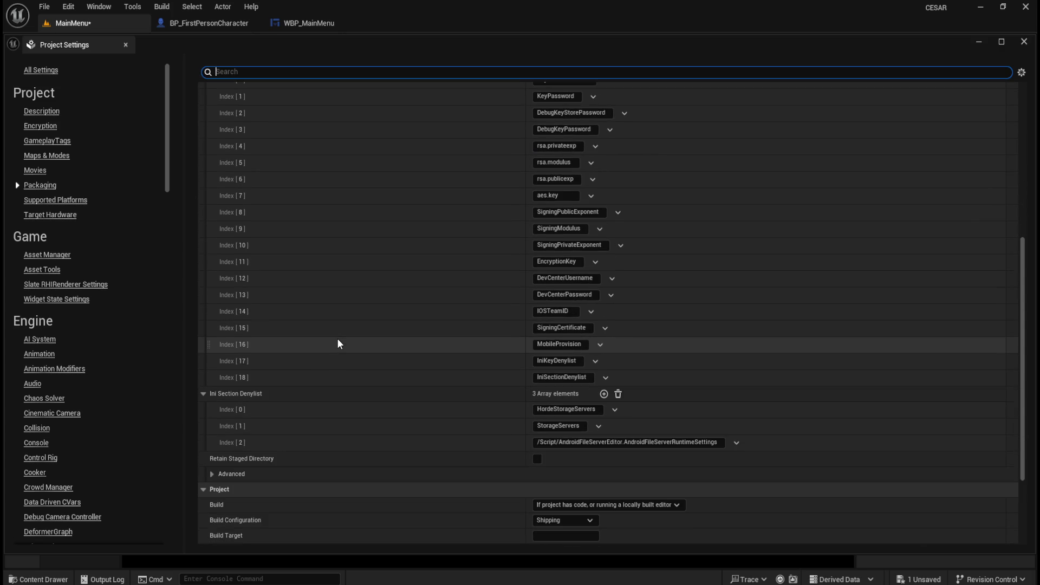
scroll(337, 340, down, 3)
scroll(337, 343, down, 1)
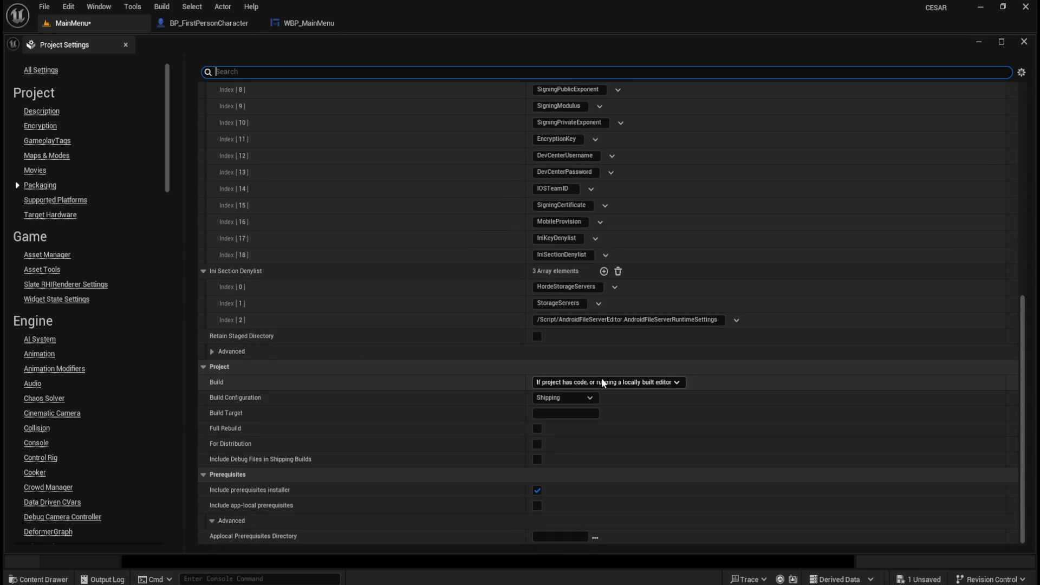
click(647, 383)
click(652, 382)
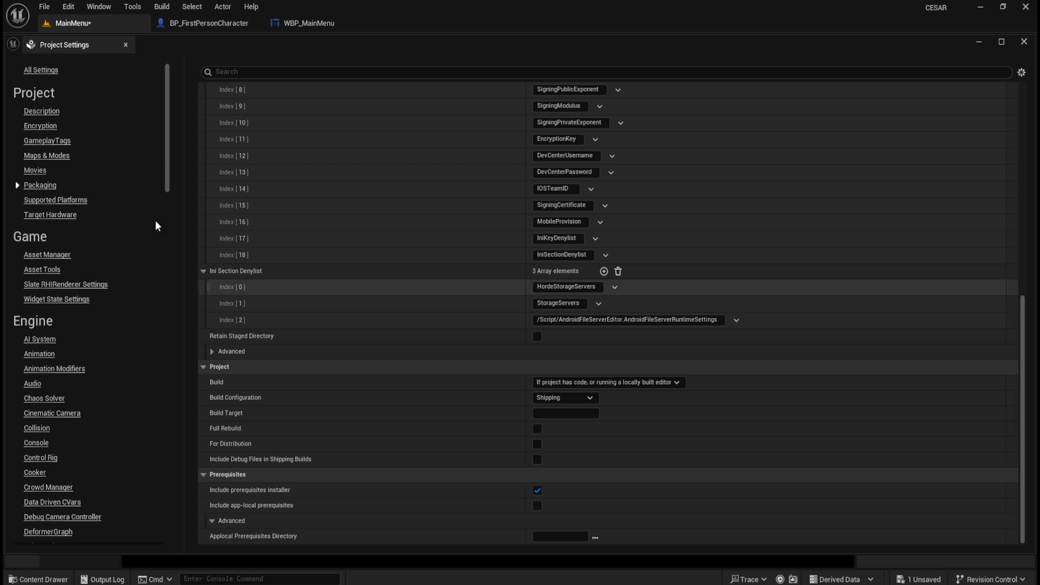
click(36, 171)
click(40, 185)
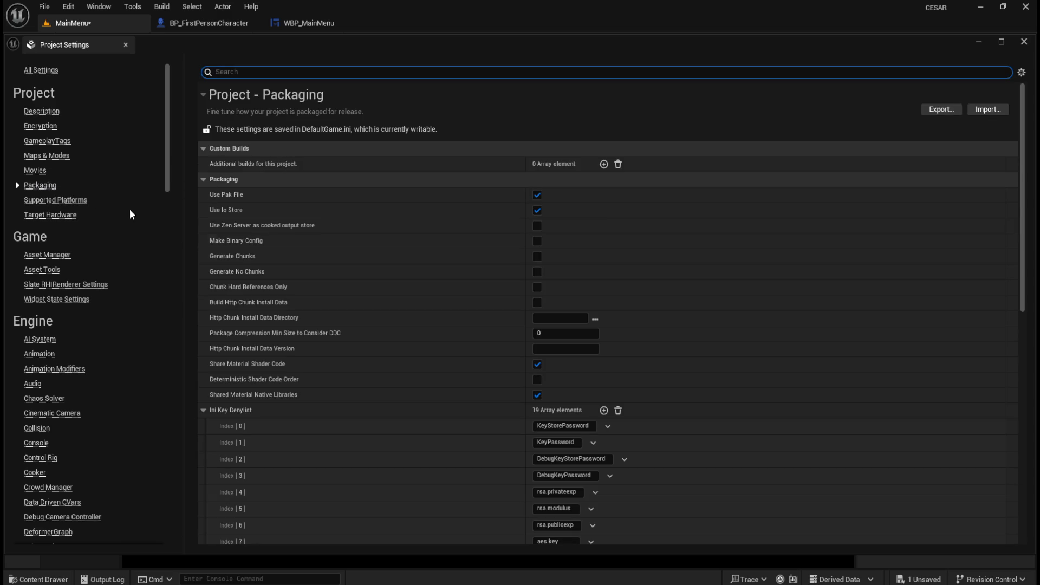
click(204, 180)
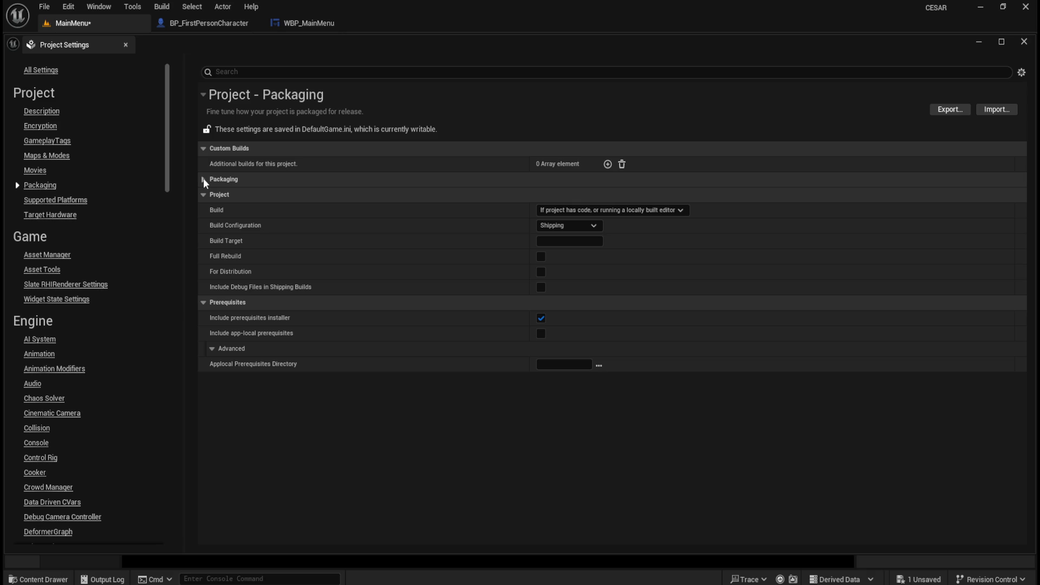
mouse_move(226, 253)
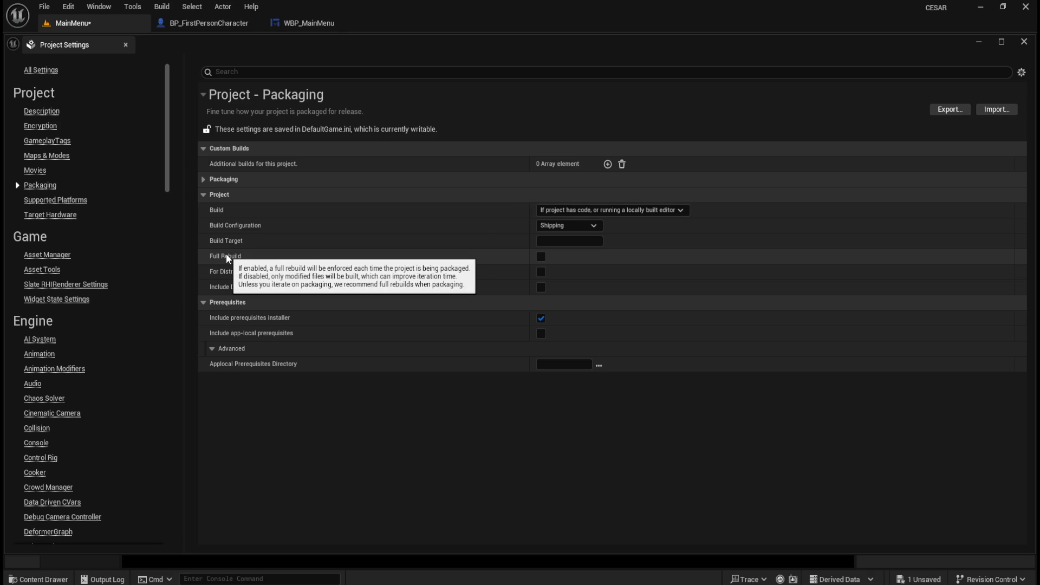
click(205, 178)
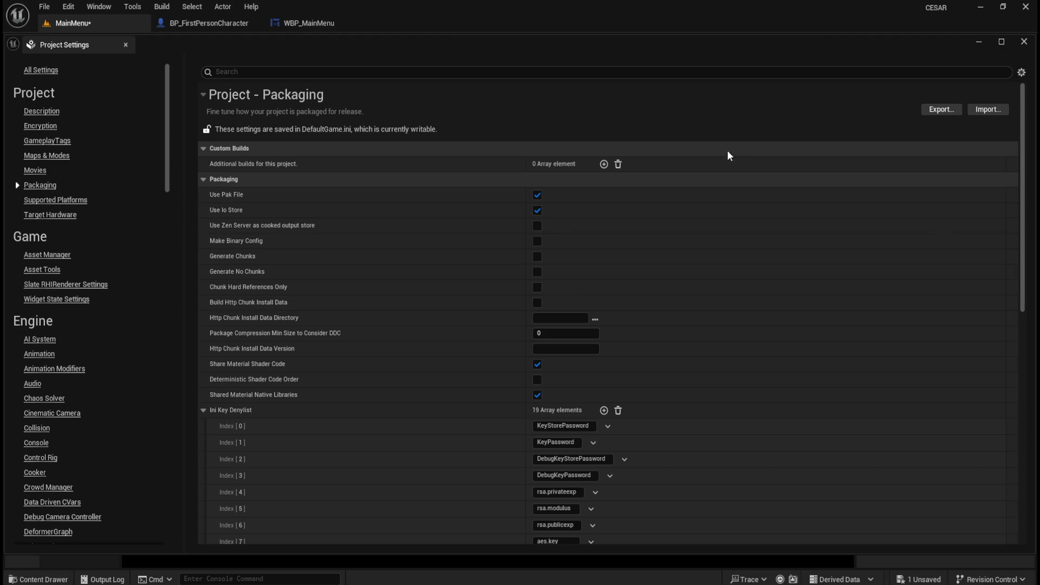
scroll(784, 231, down, 3)
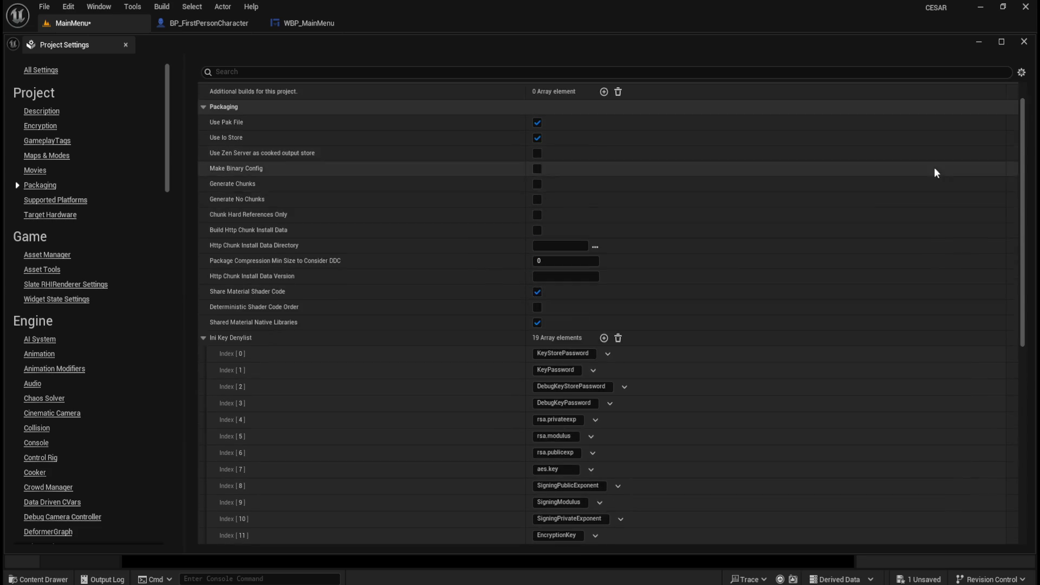
Step: Enable Show All Advanced Details and scroll through the packaging options, including Languages to Package
scroll(936, 172, up, 3)
click(1022, 72)
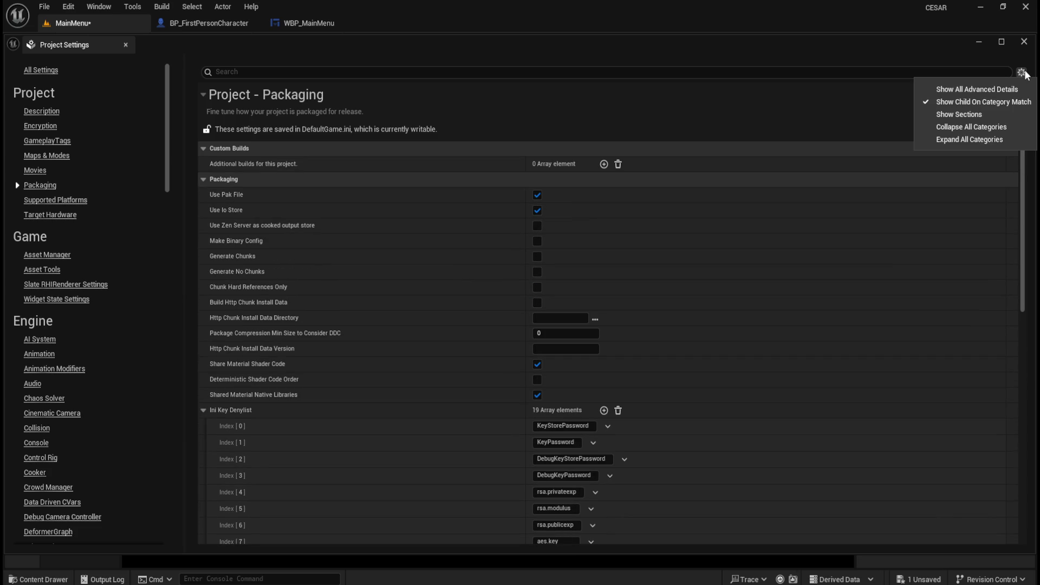
click(998, 95)
scroll(878, 232, down, 10)
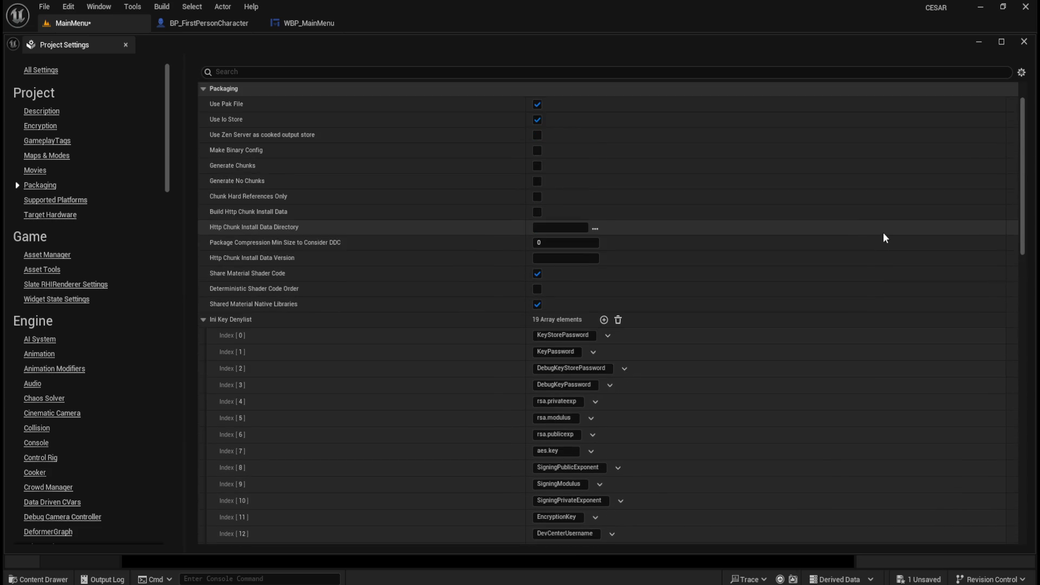
scroll(884, 233, down, 10)
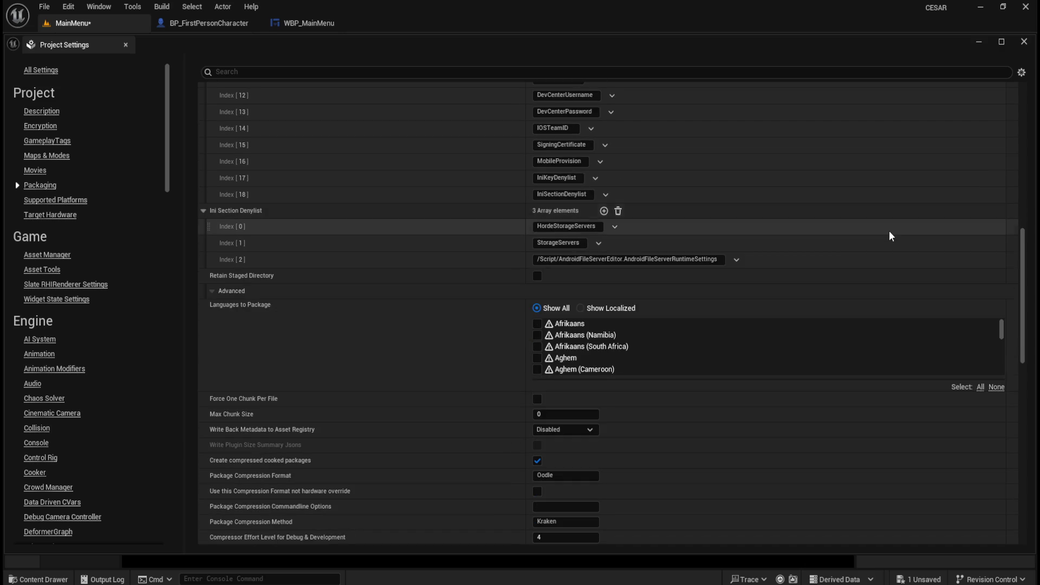
scroll(889, 232, down, 11)
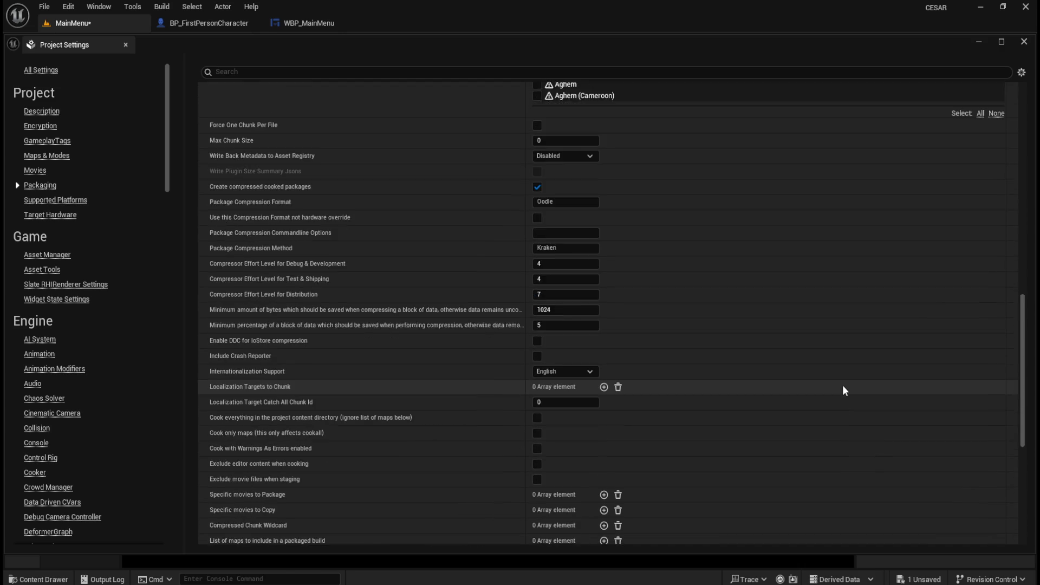
scroll(843, 385, down, 6)
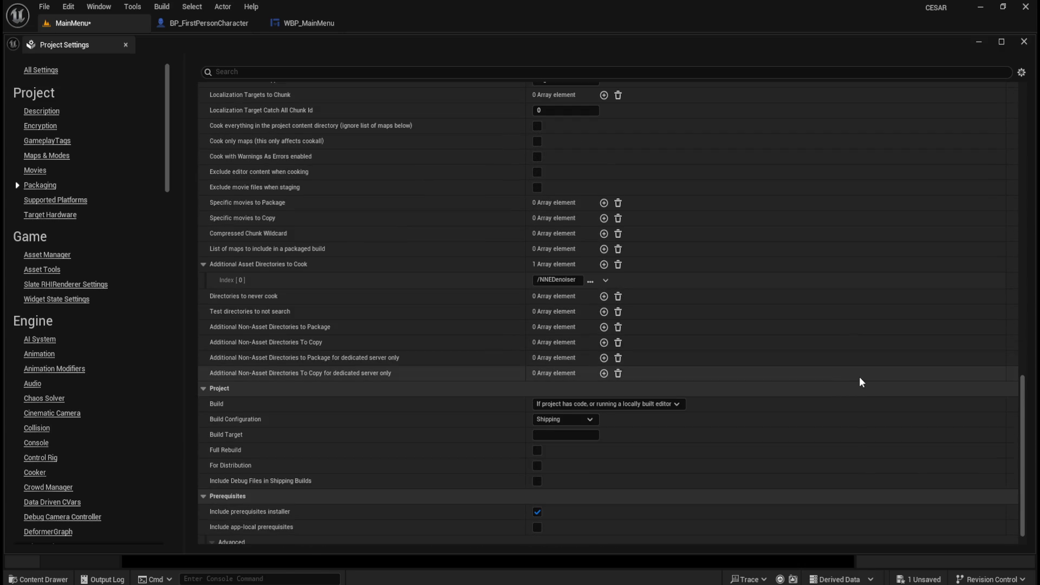
scroll(858, 377, down, 1)
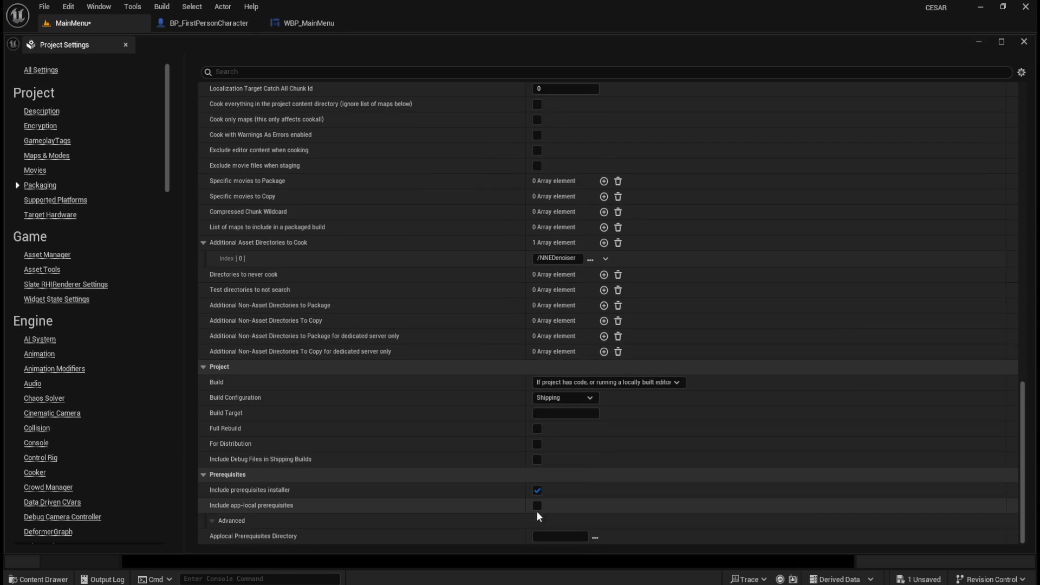
drag(1029, 469, 1033, 115)
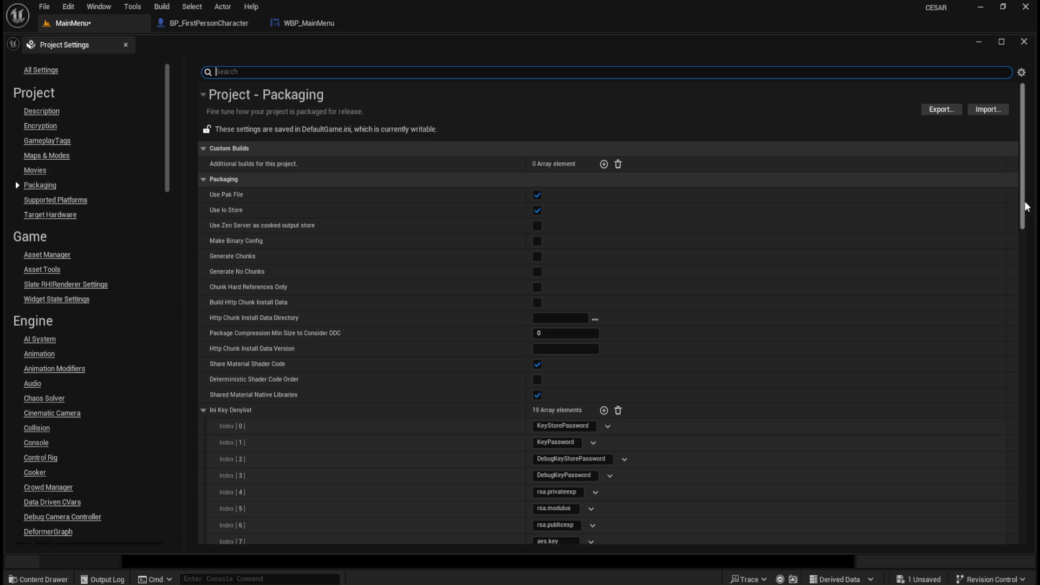
scroll(1023, 225, down, 3)
scroll(1023, 225, up, 3)
scroll(1015, 186, down, 4)
scroll(1018, 226, up, 4)
drag(1019, 190, 996, 326)
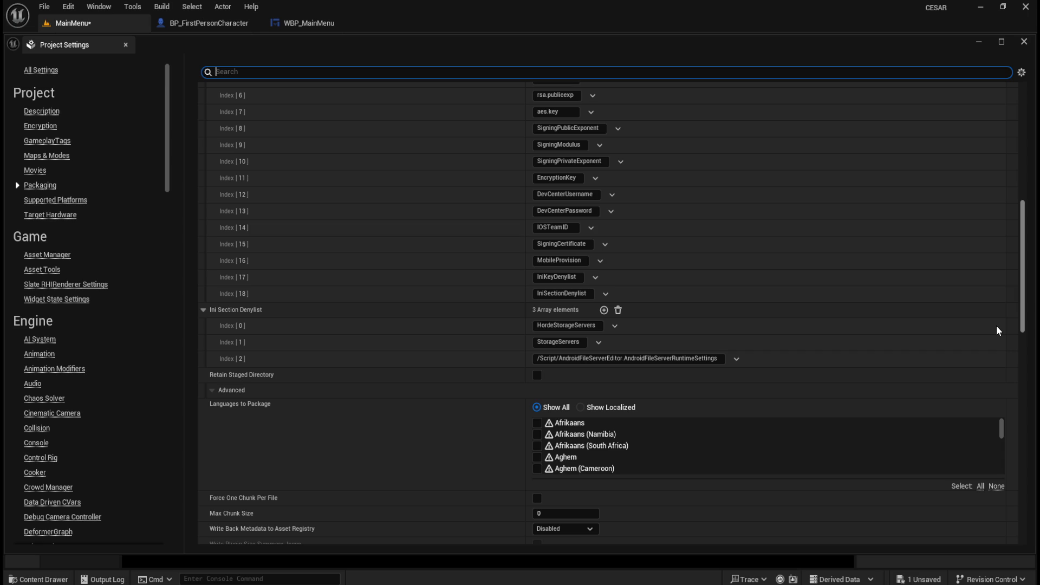
drag(996, 326, 984, 411)
scroll(985, 415, down, 5)
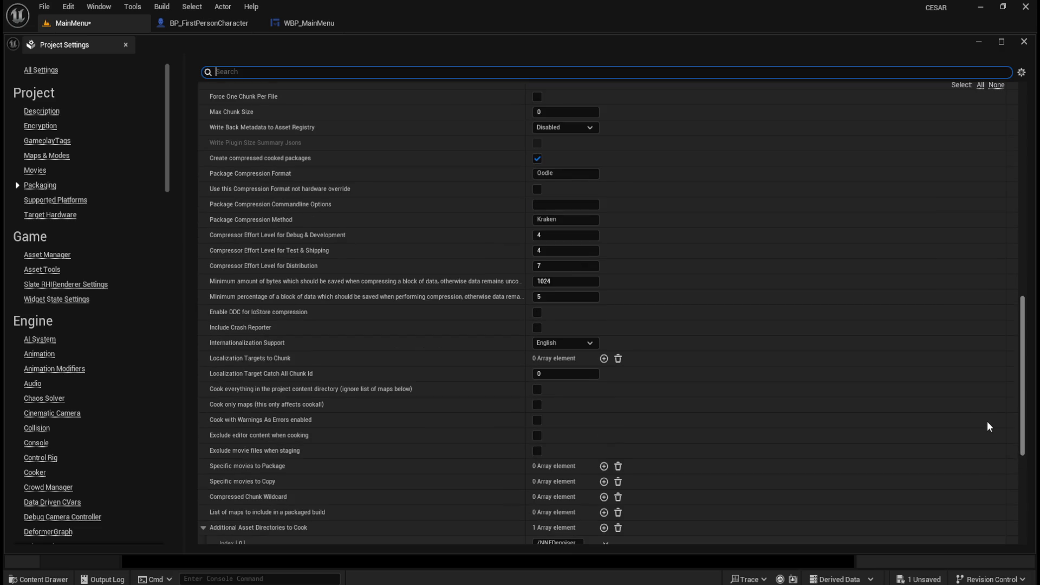
scroll(987, 422, down, 1)
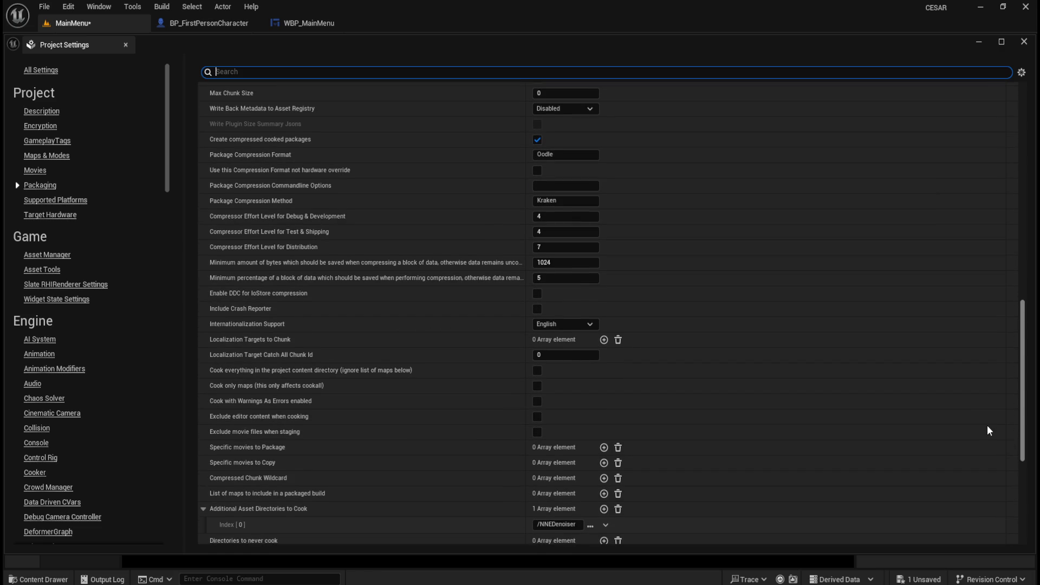
scroll(987, 424, down, 4)
scroll(986, 450, down, 8)
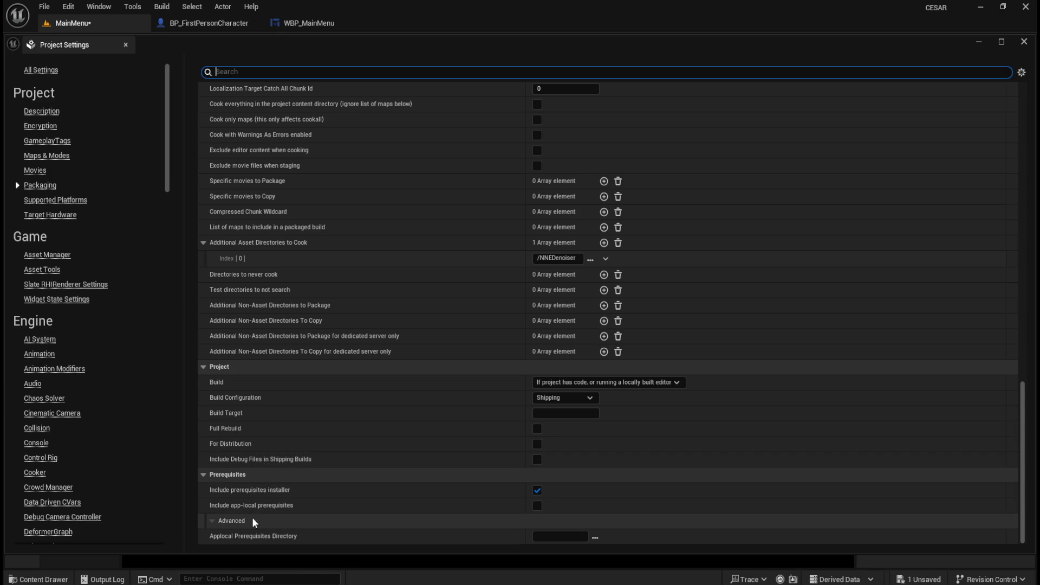
click(215, 522)
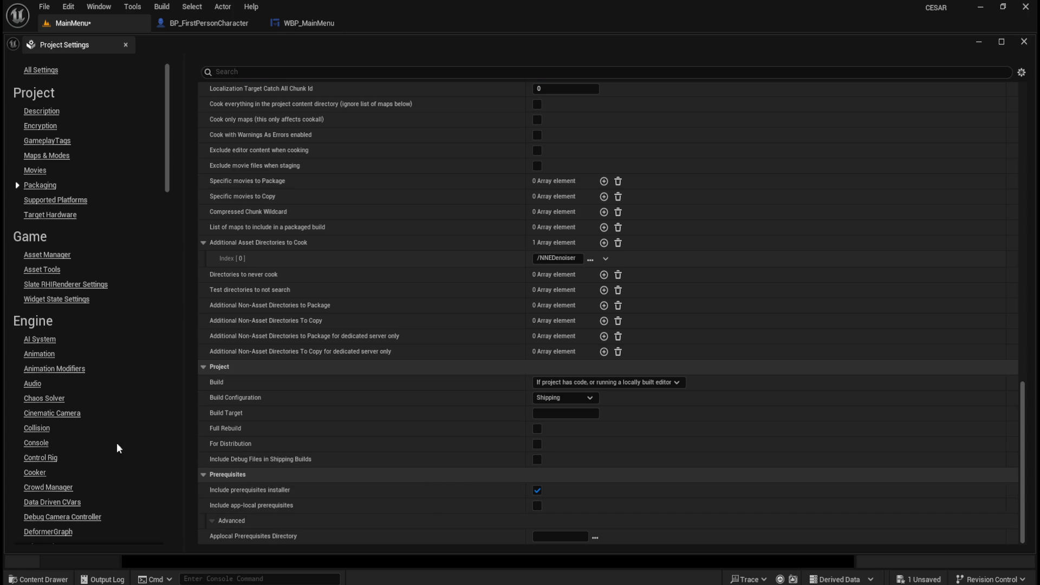
scroll(59, 416, down, 3)
scroll(59, 416, down, 10)
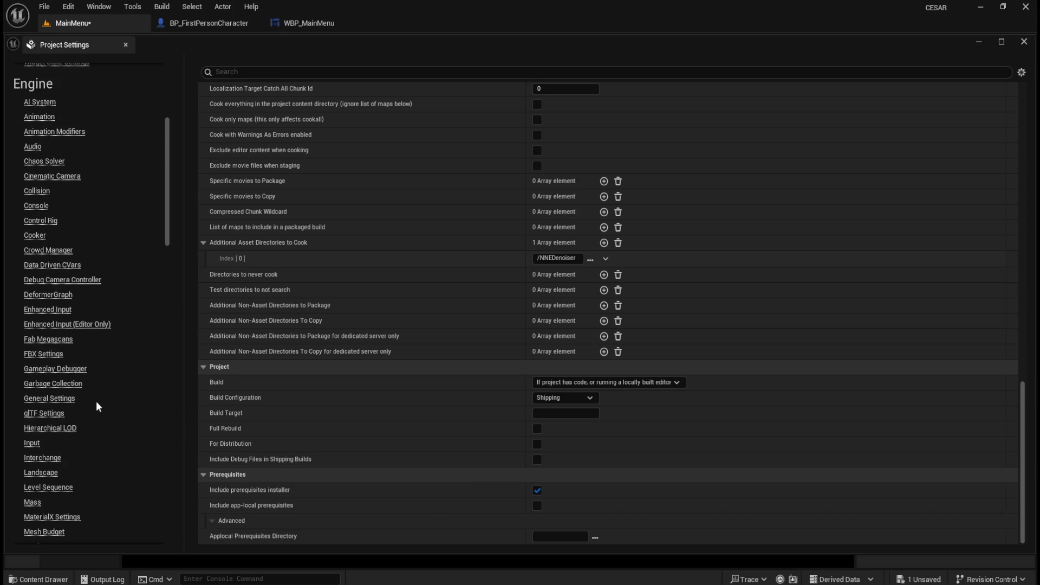
scroll(109, 390, down, 2)
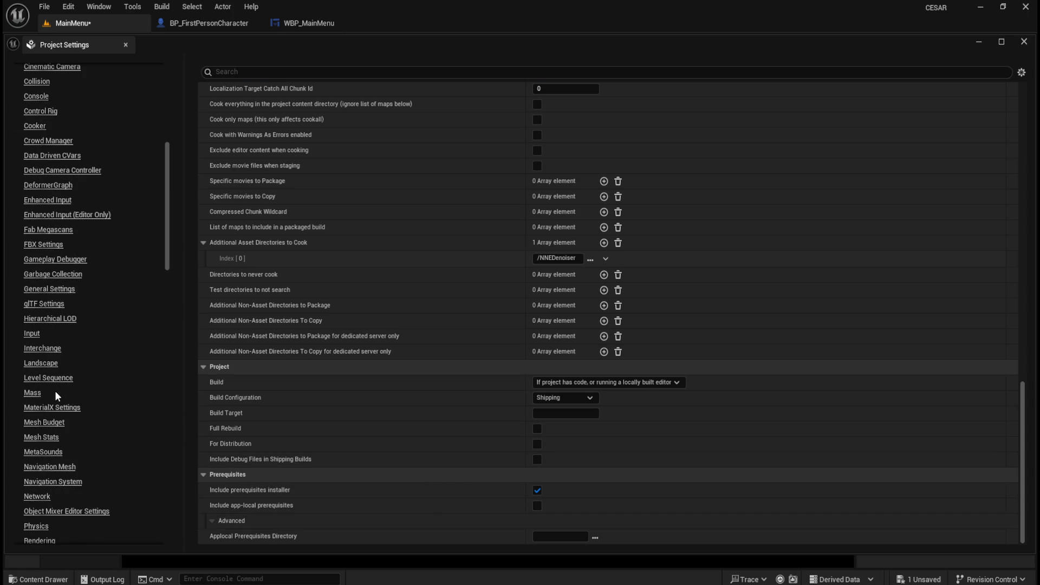
click(69, 378)
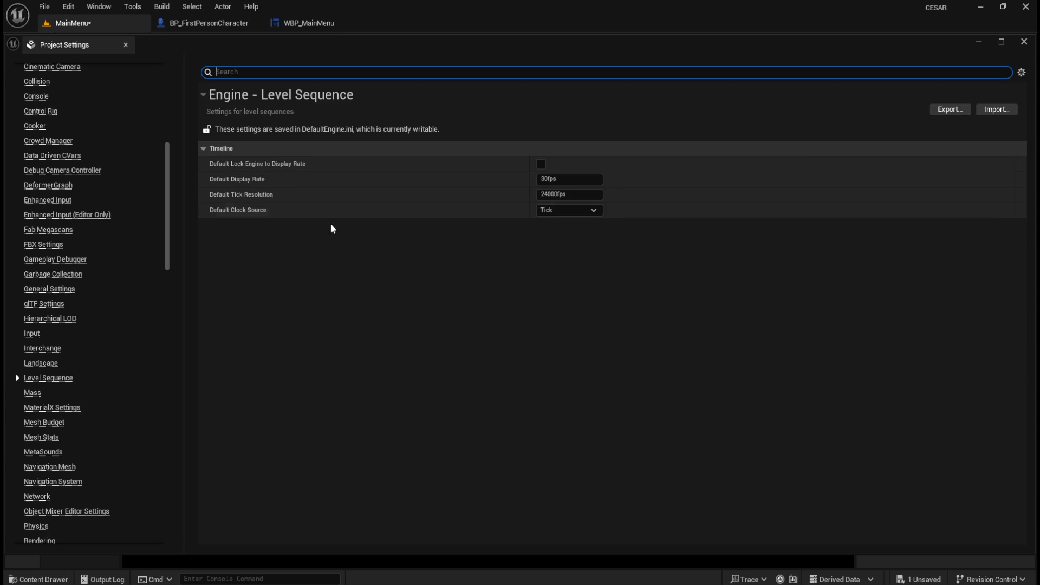
mouse_move(166, 246)
mouse_down()
mouse_move(171, 535)
mouse_move(170, 428)
mouse_up()
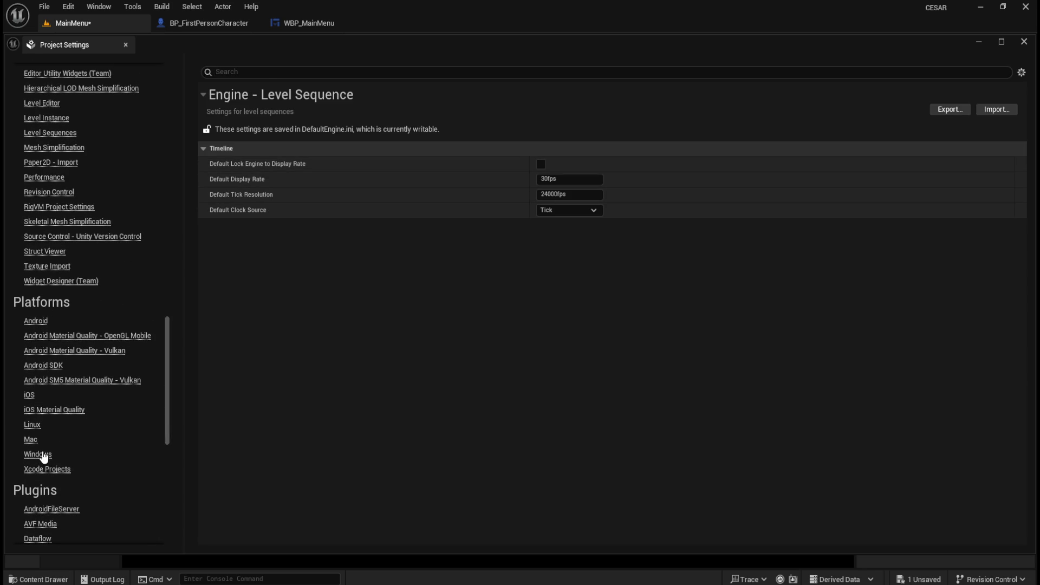
click(38, 455)
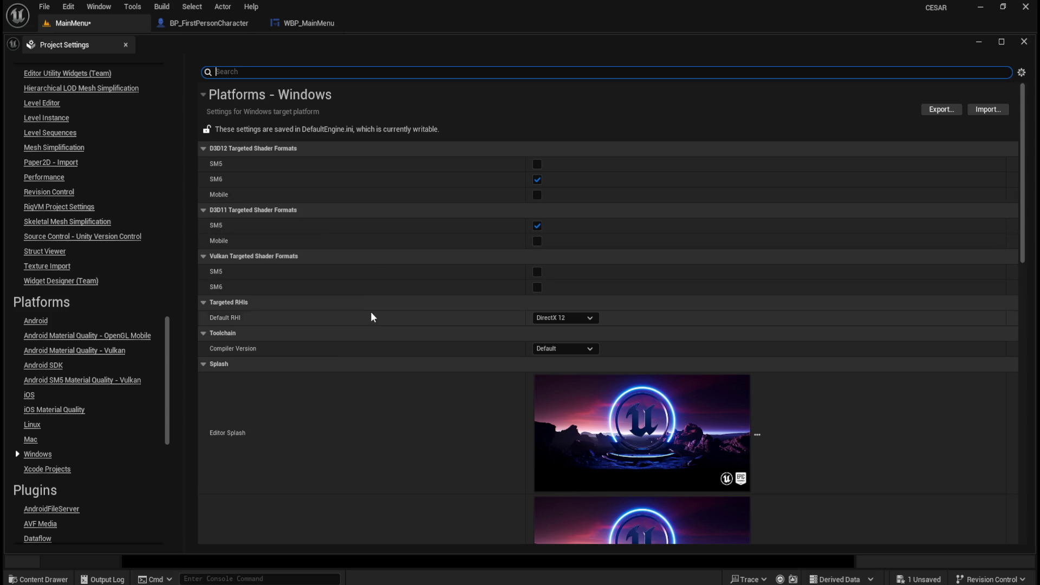
scroll(417, 401, down, 2)
scroll(423, 403, down, 15)
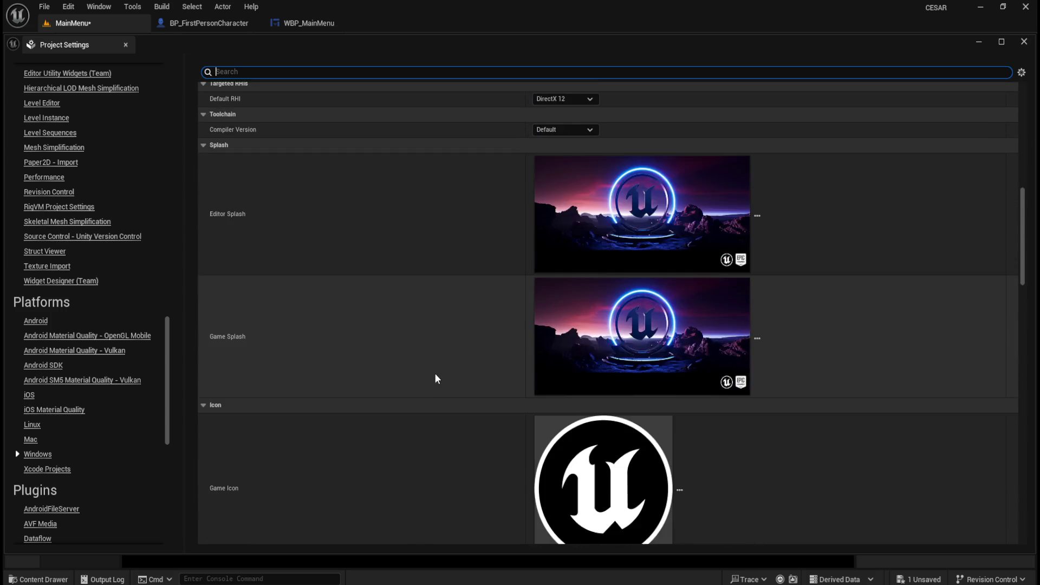
scroll(438, 366, down, 6)
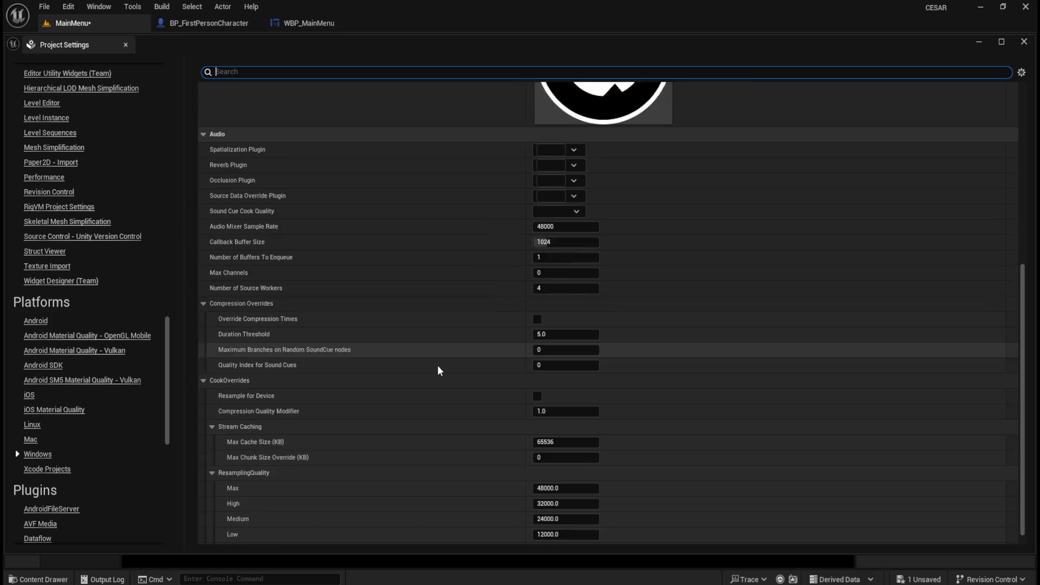
mouse_move(170, 370)
mouse_down()
mouse_move(164, 322)
mouse_move(203, 121)
mouse_up()
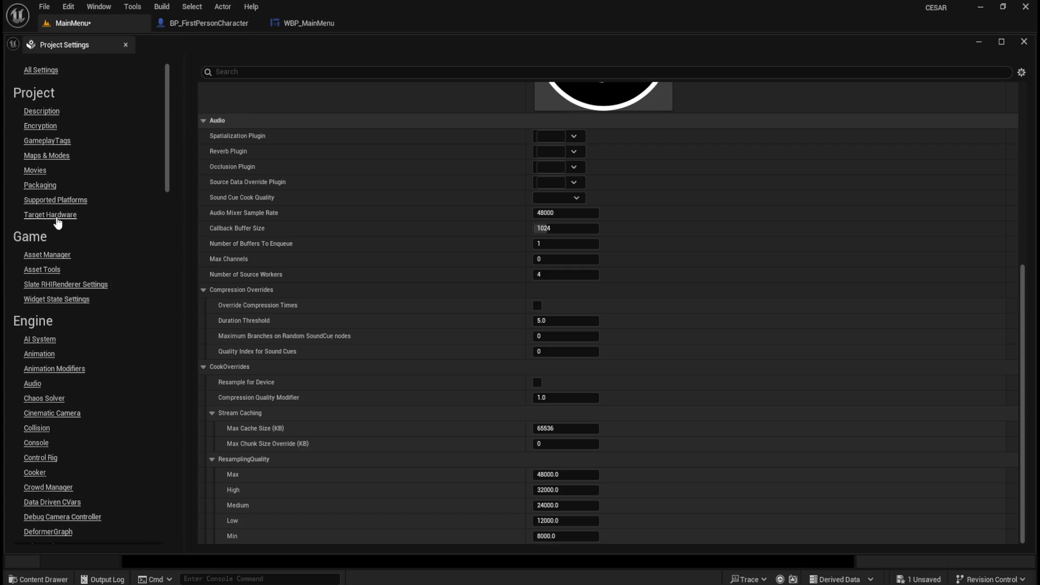
Step: Review the Maps & Modes Default Maps, with MainMenu as editor startup and game default map
click(51, 191)
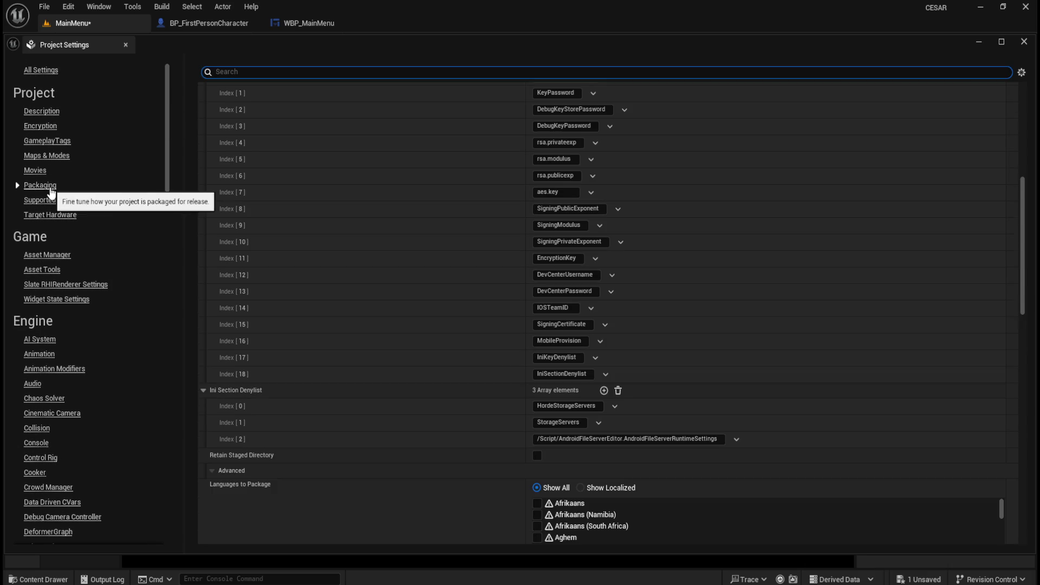
click(53, 156)
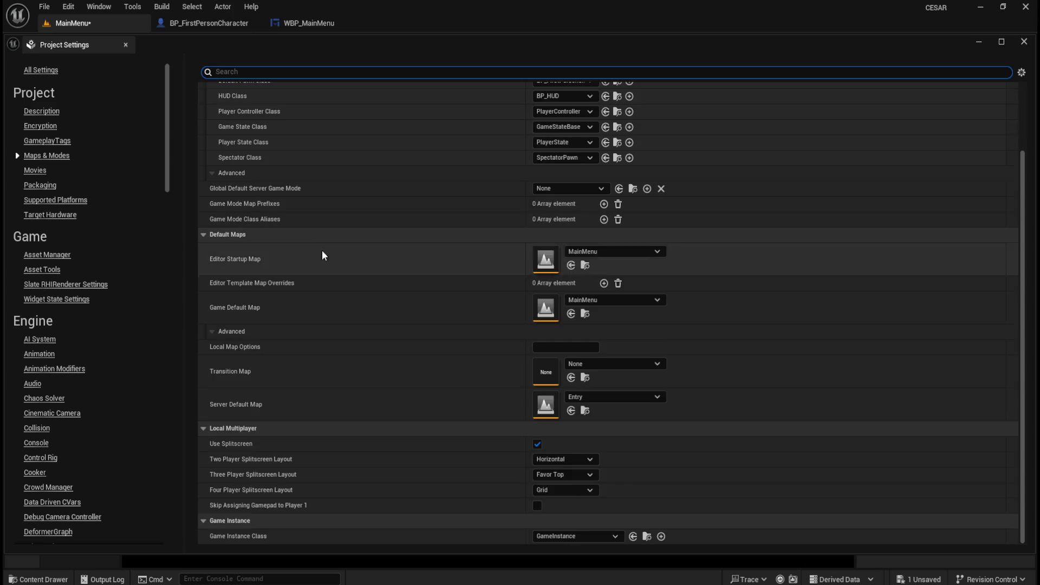
scroll(325, 271, up, 3)
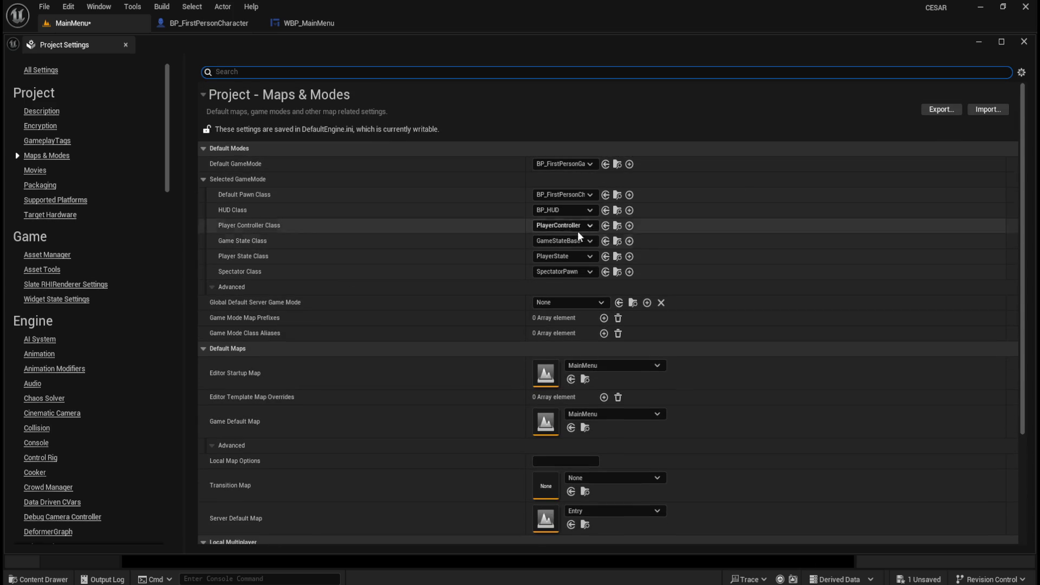
mouse_move(253, 303)
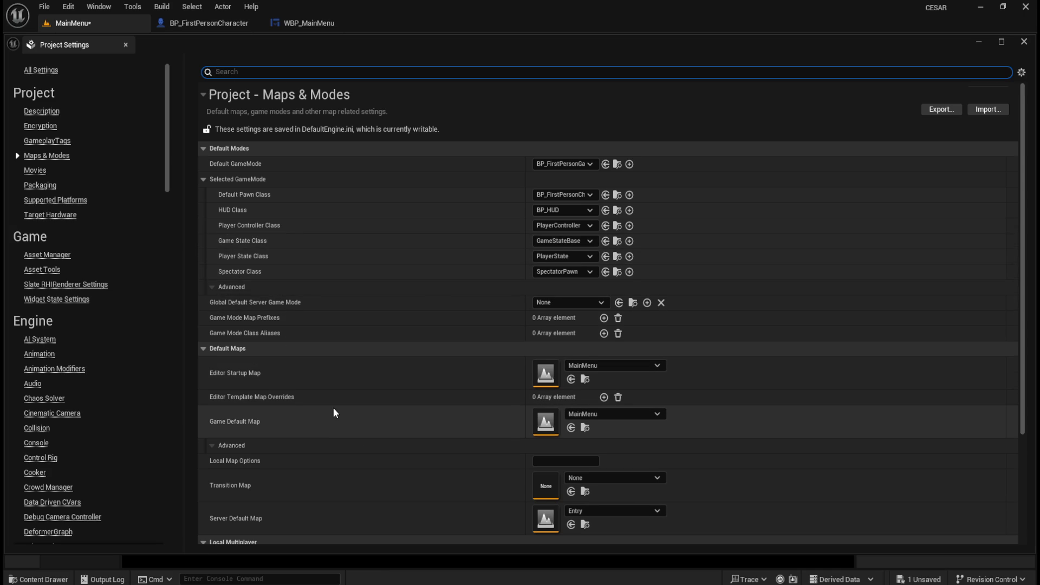
scroll(333, 407, down, 1)
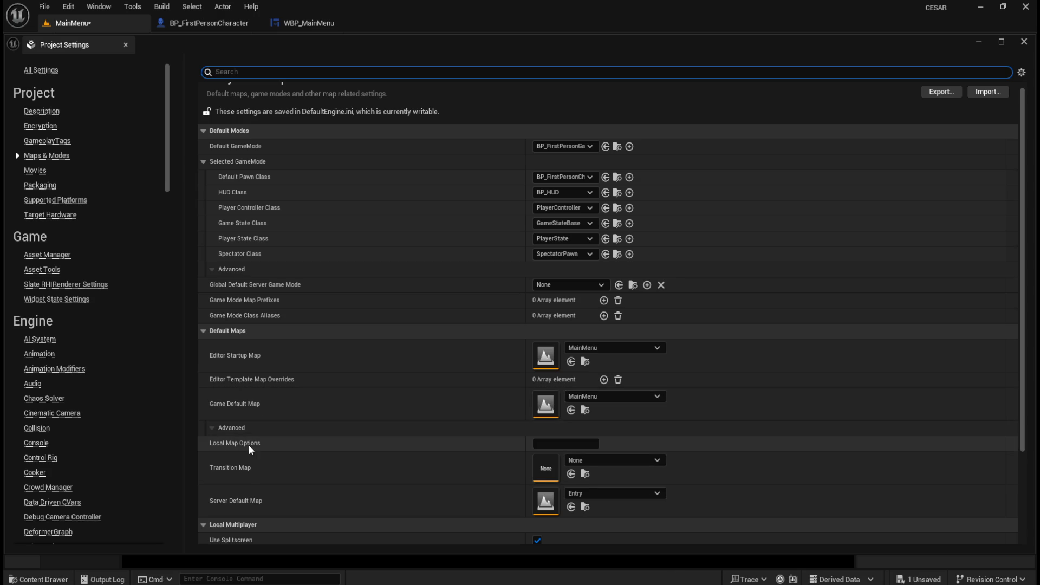
mouse_move(249, 446)
mouse_move(226, 466)
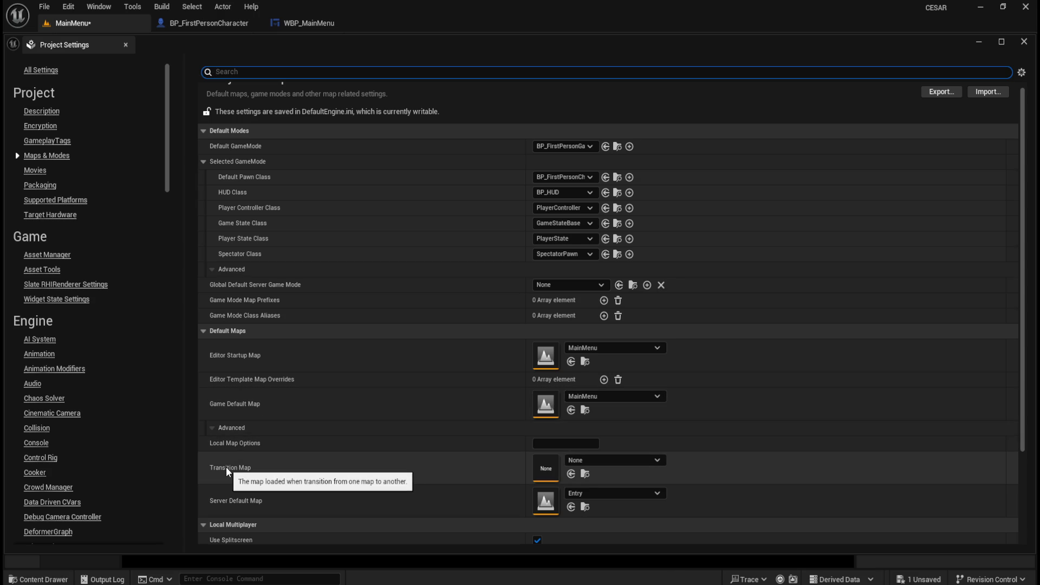
scroll(365, 469, down, 1)
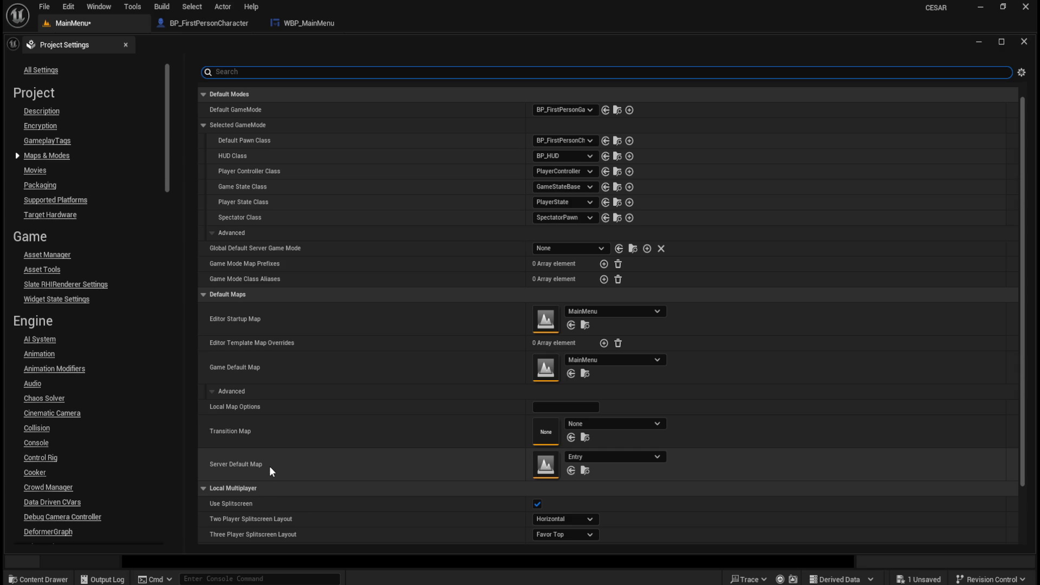
mouse_move(261, 466)
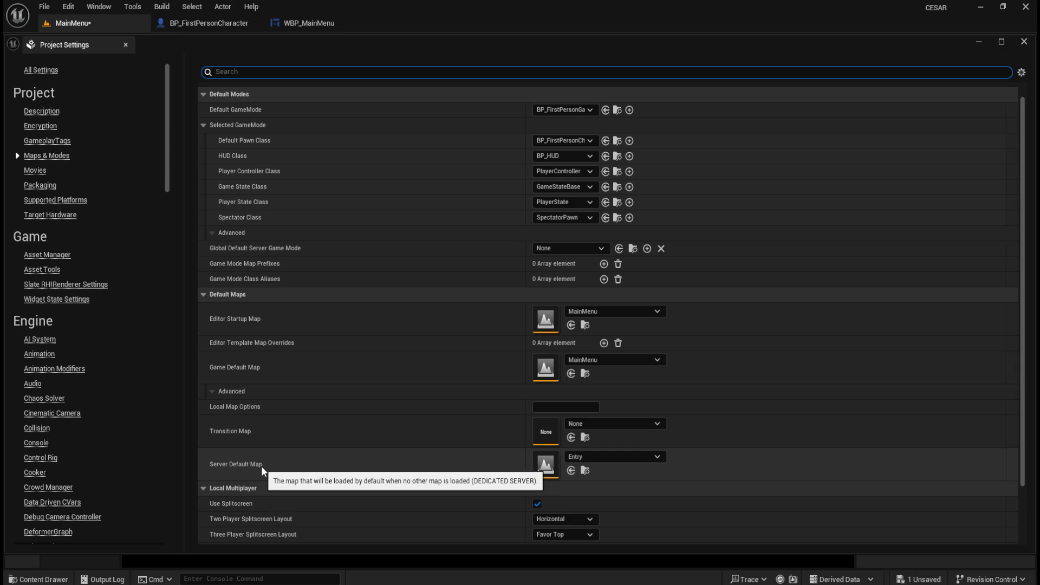
scroll(268, 461, down, 2)
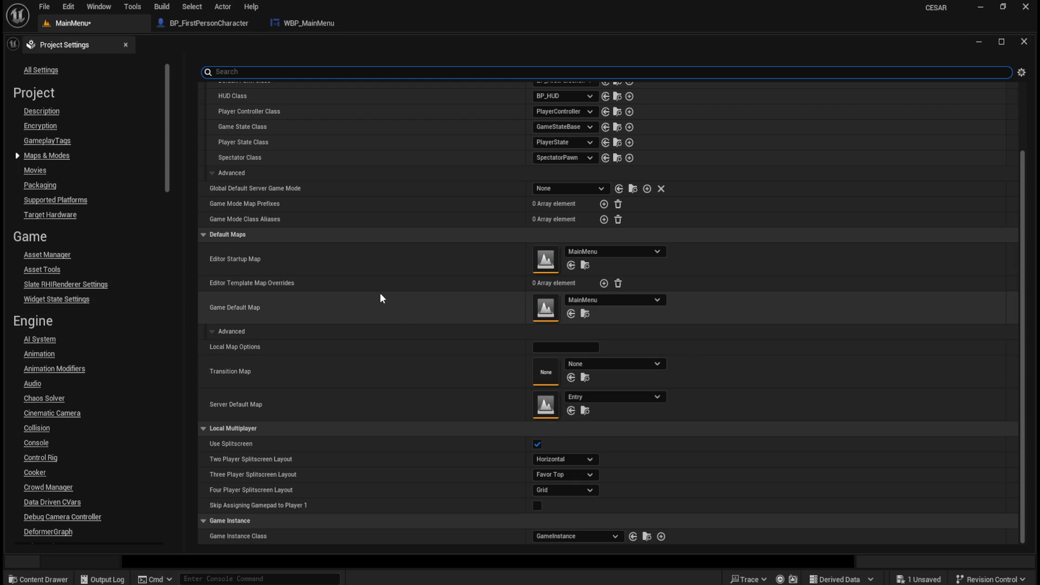
Step: Return to Packaging and scroll down to the cook options and List of maps to include
click(46, 187)
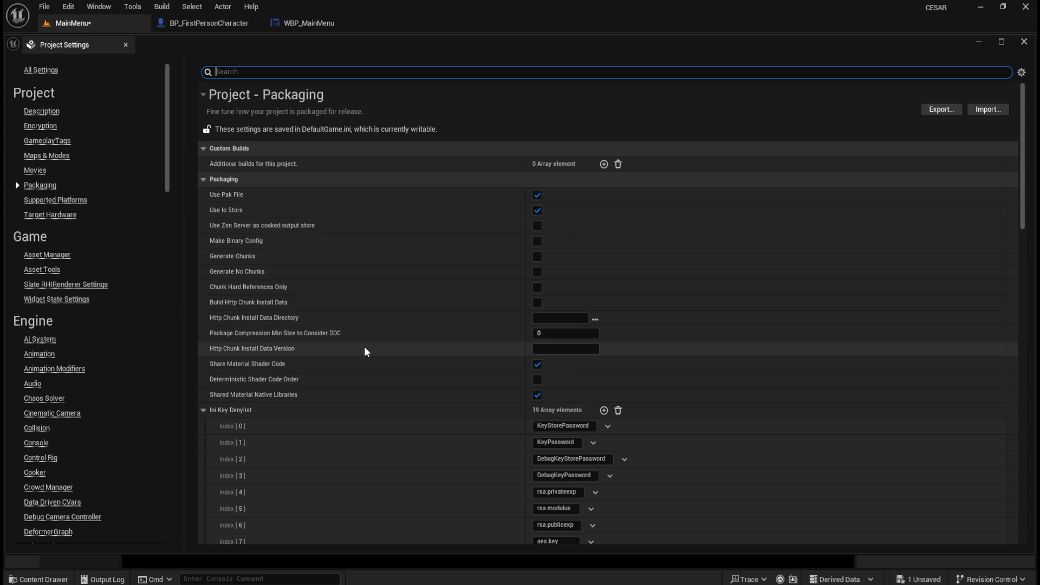
scroll(382, 332, down, 5)
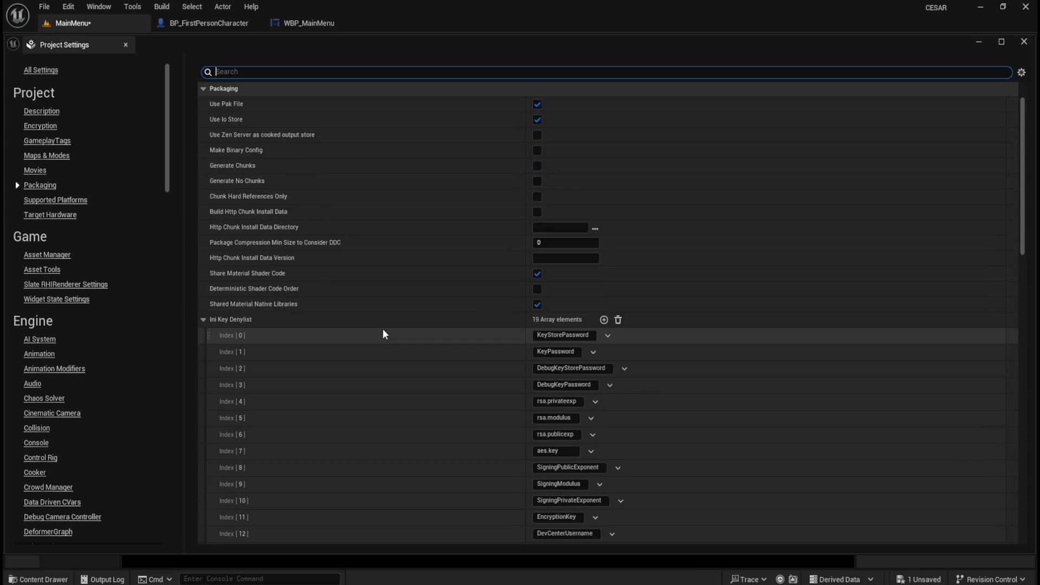
scroll(383, 333, down, 5)
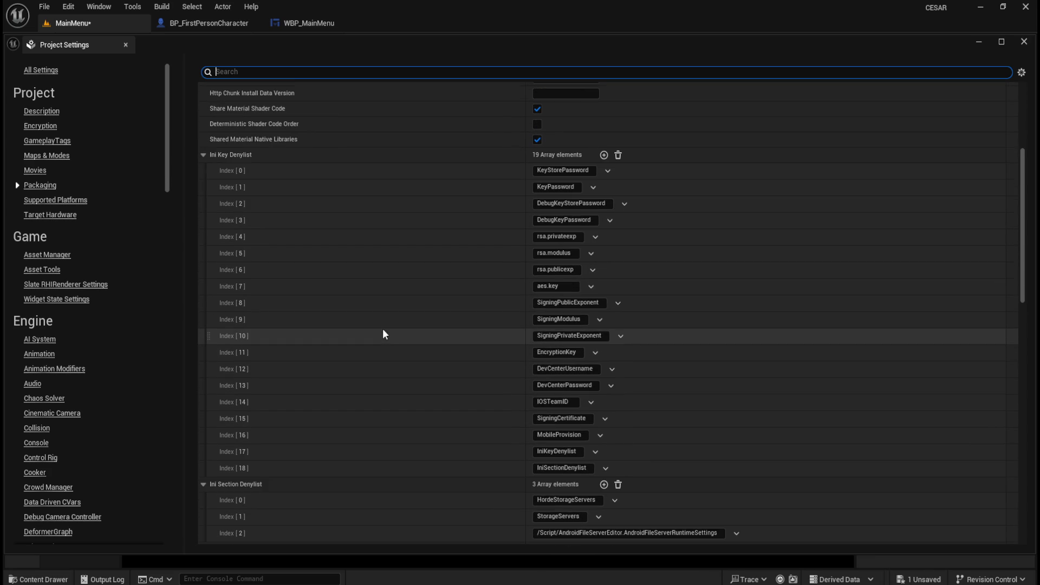
scroll(383, 329, down, 5)
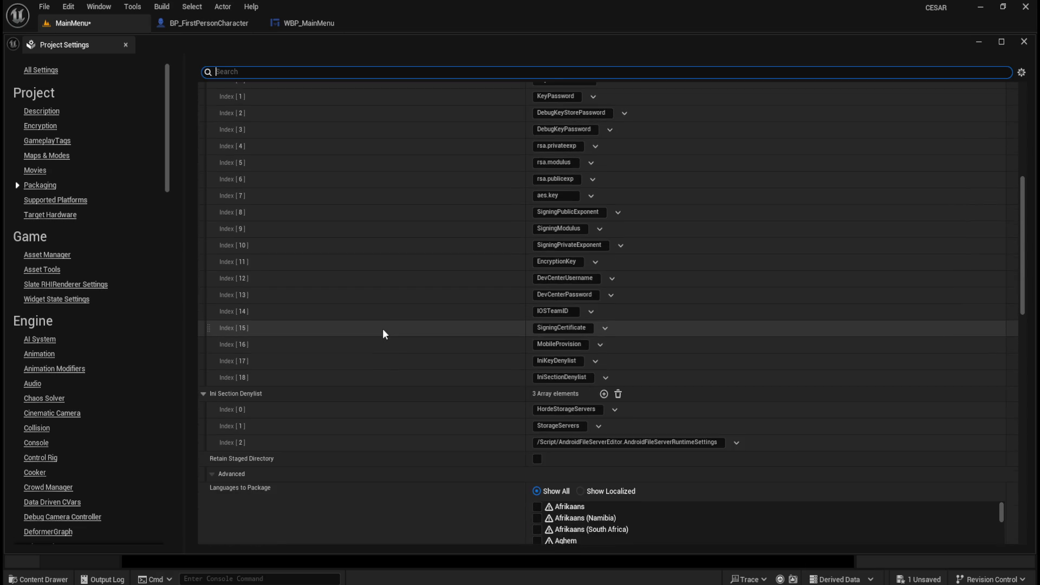
scroll(382, 328, down, 1)
scroll(271, 366, down, 2)
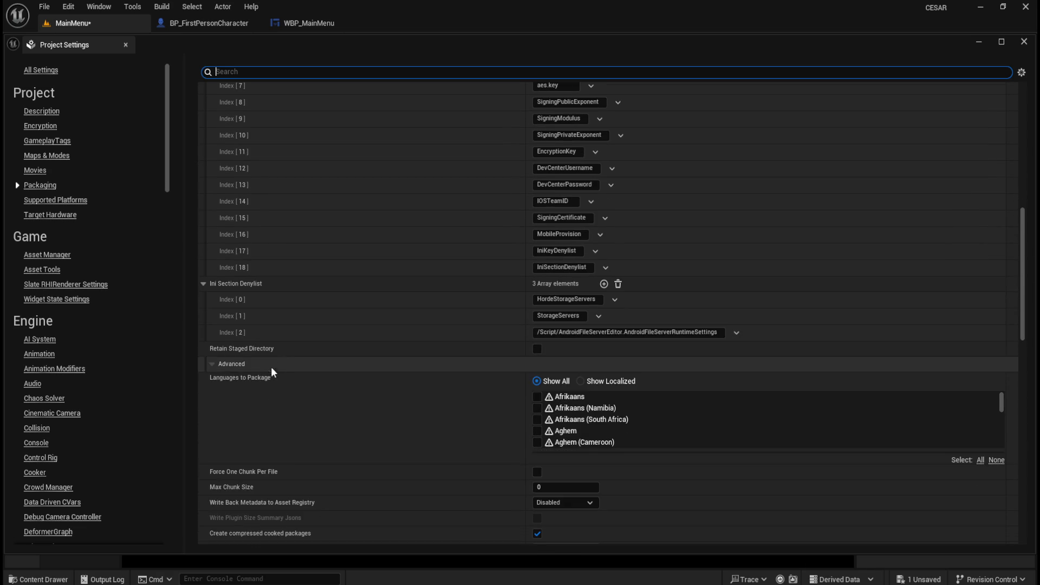
scroll(353, 384, down, 3)
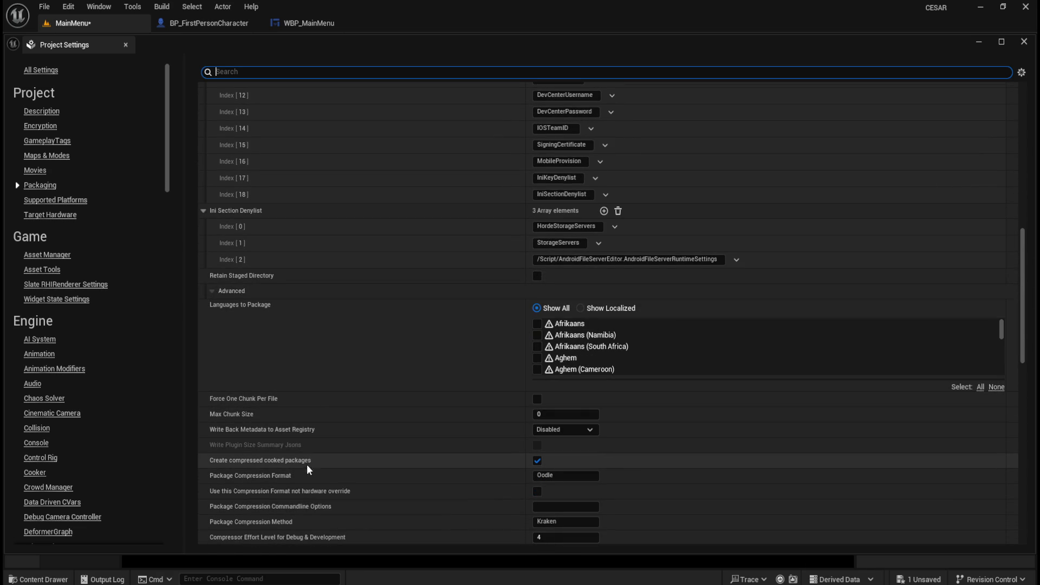
scroll(336, 485, down, 2)
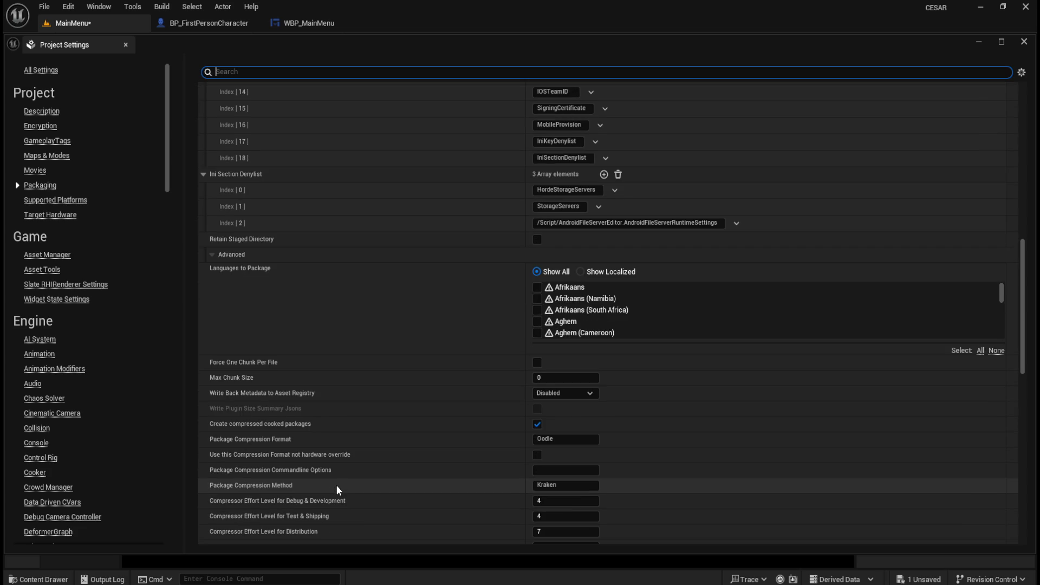
scroll(340, 469, down, 1)
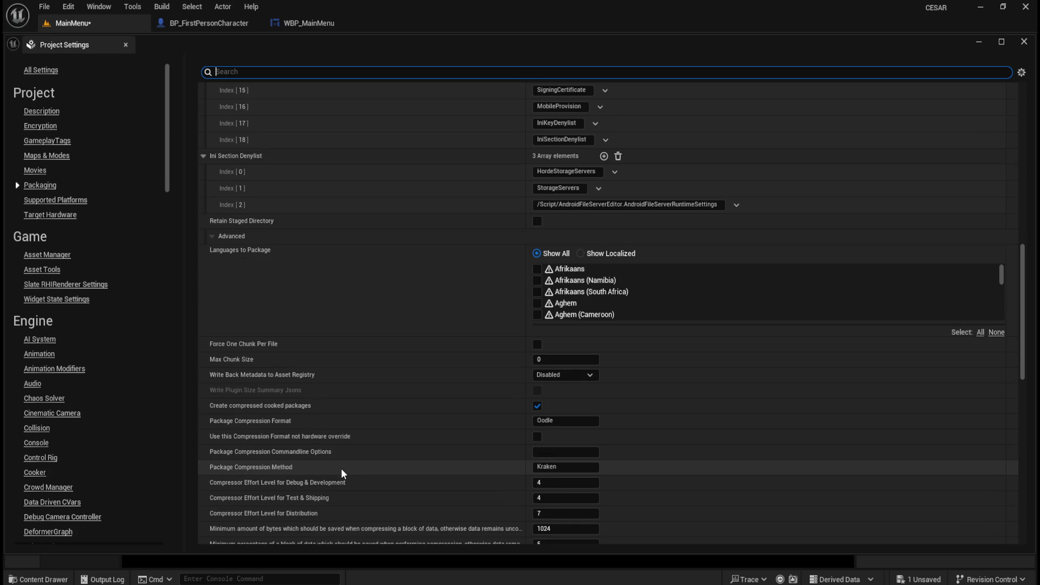
scroll(342, 505, down, 1)
scroll(342, 505, down, 3)
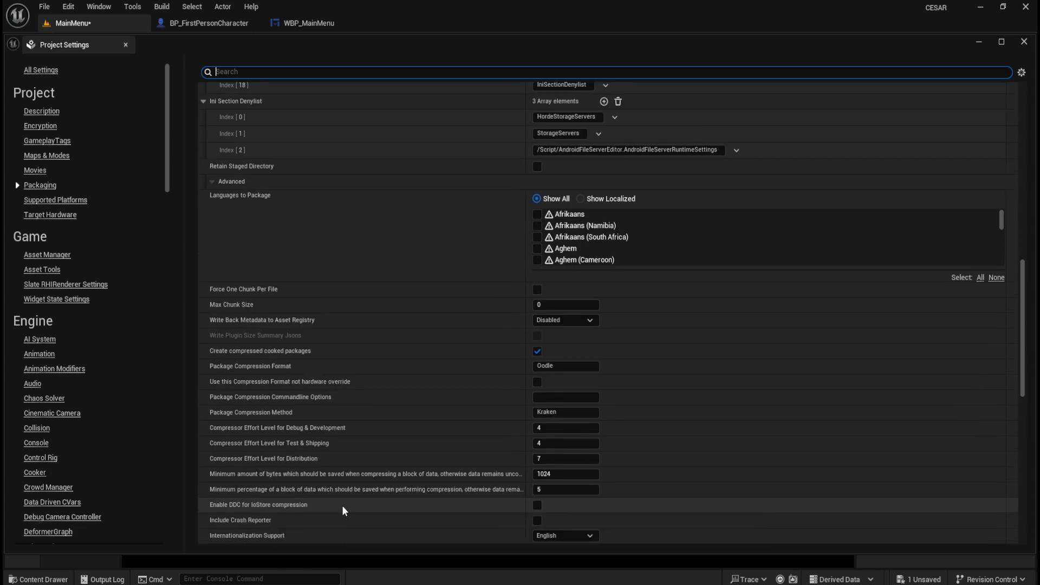
scroll(342, 505, down, 1)
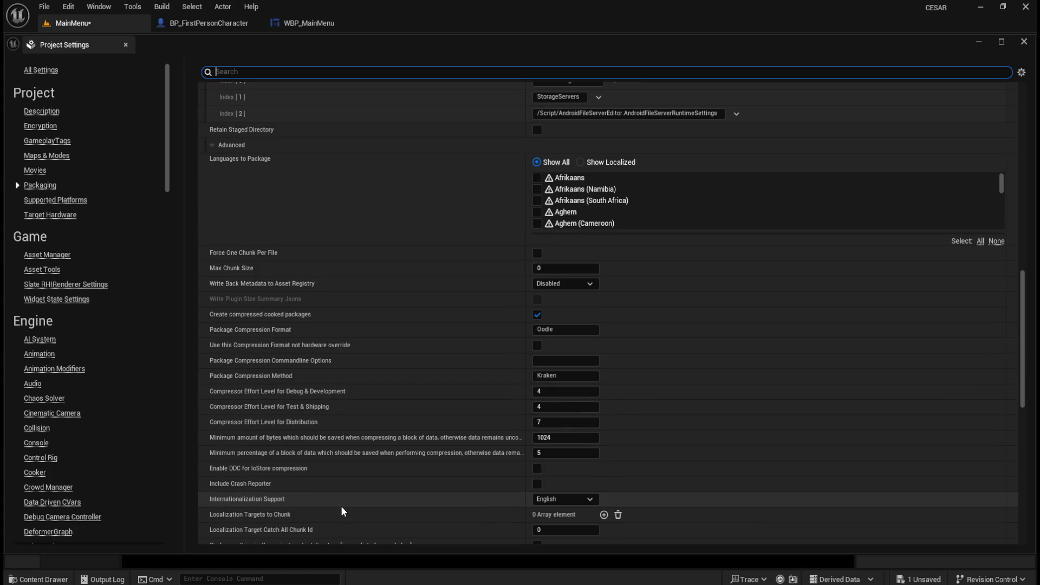
scroll(336, 518, down, 3)
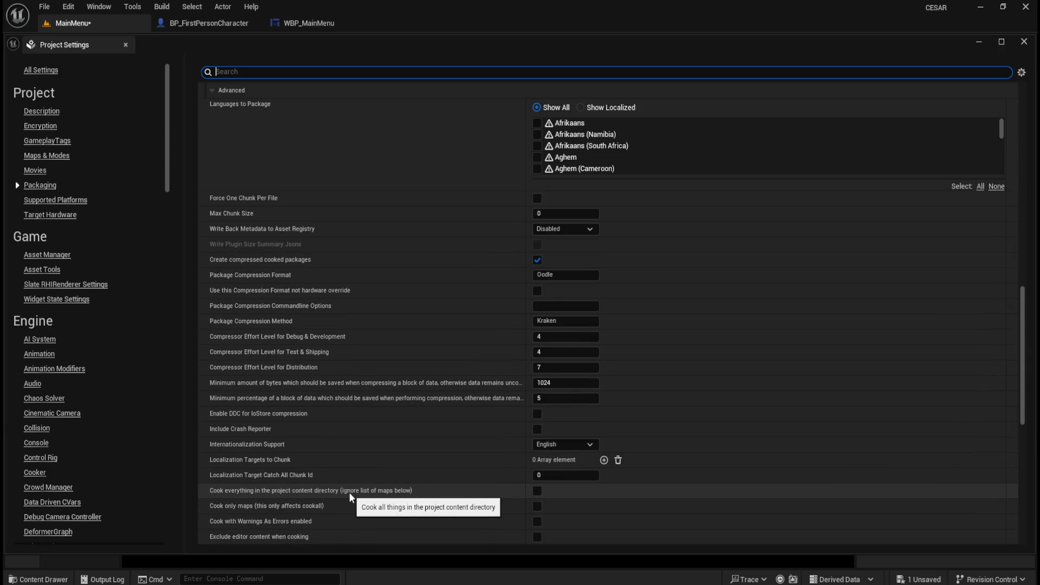
scroll(372, 489, down, 2)
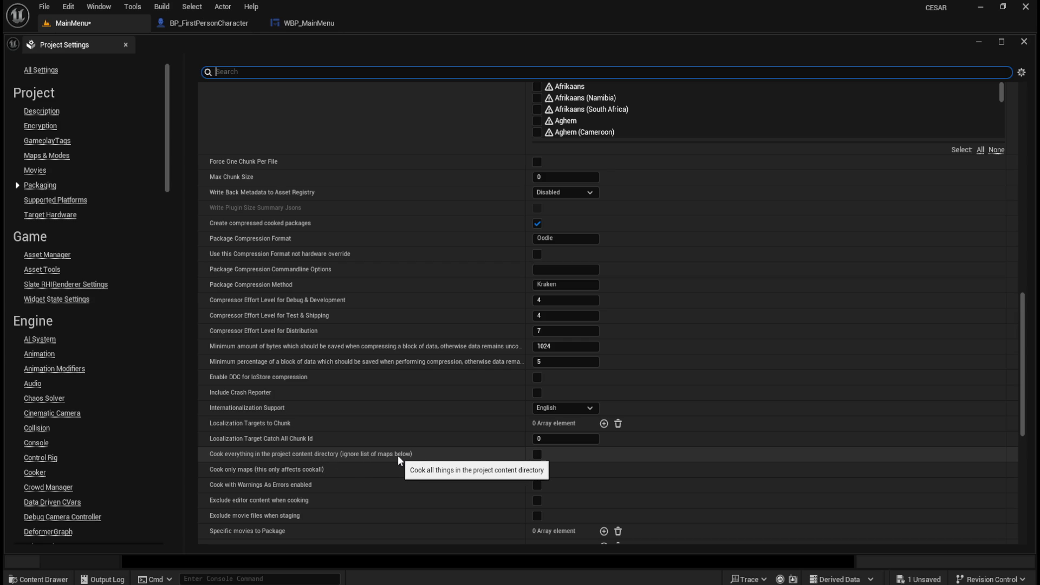
scroll(398, 458, down, 2)
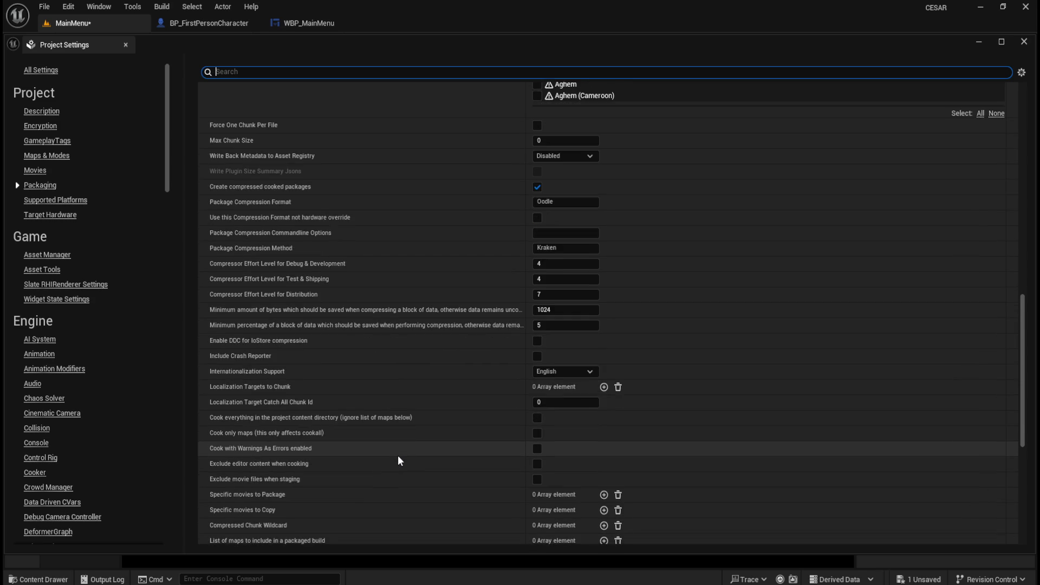
scroll(398, 461, down, 1)
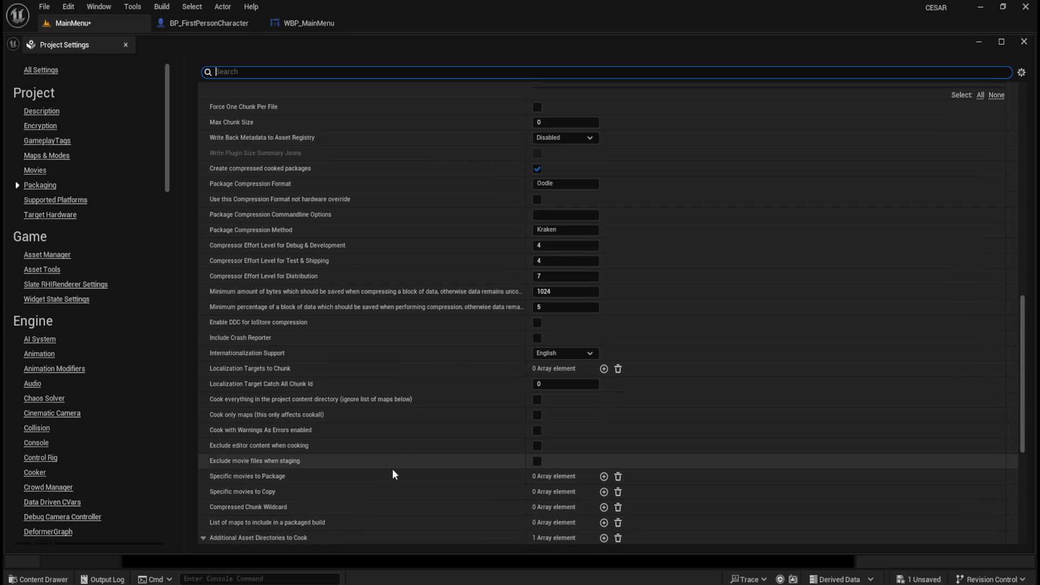
Step: Add two entries to the packaged-build map list, dismissing the conversion error
scroll(324, 523, down, 3)
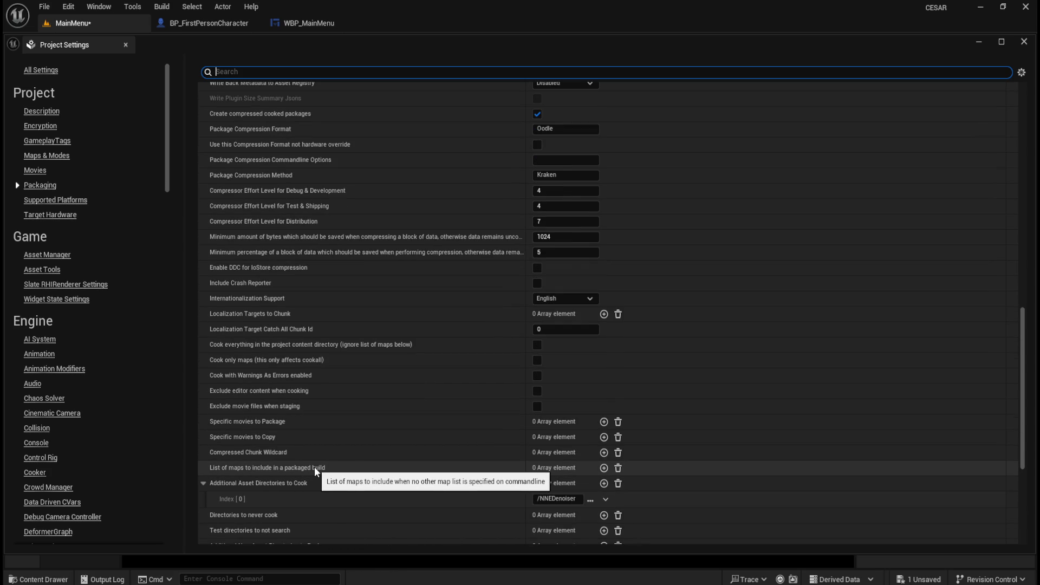
click(603, 467)
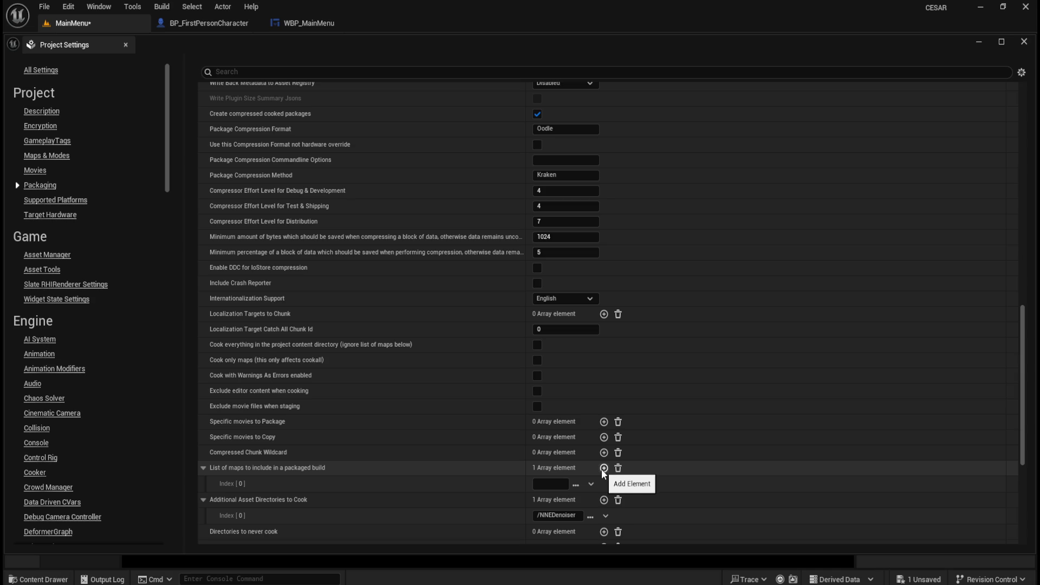
click(604, 468)
scroll(488, 476, down, 2)
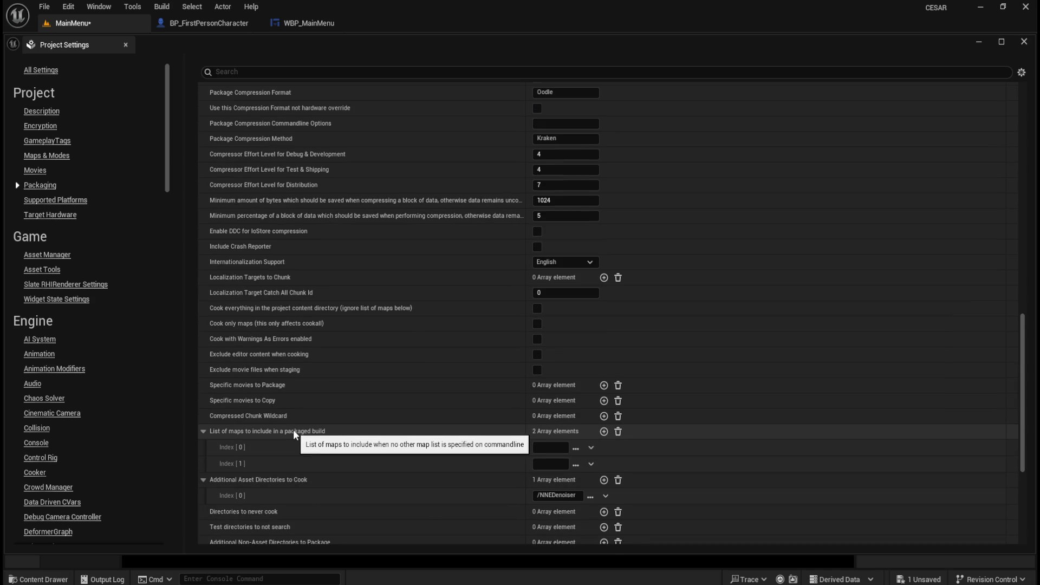
click(550, 448)
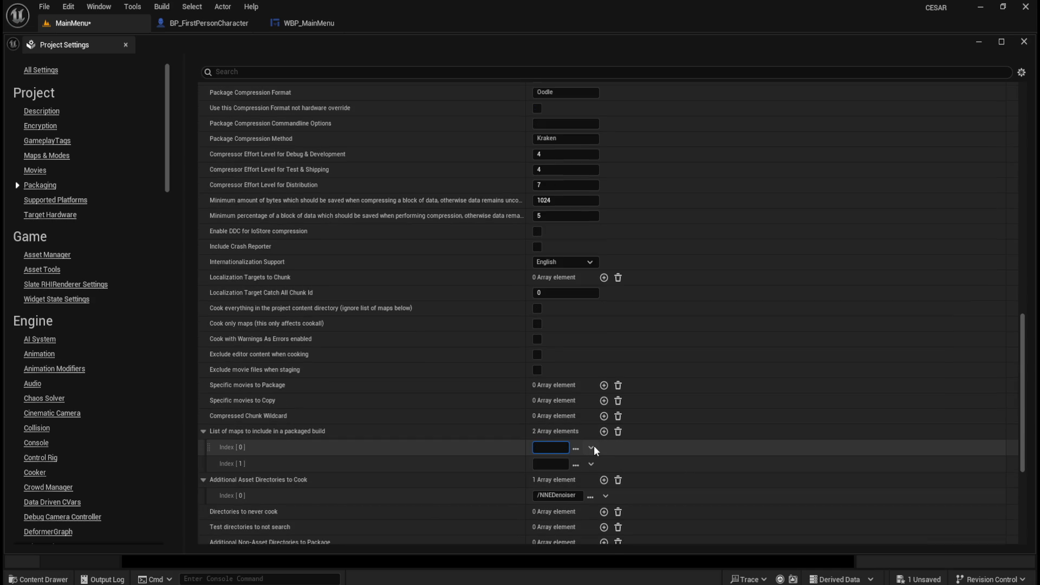
click(592, 445)
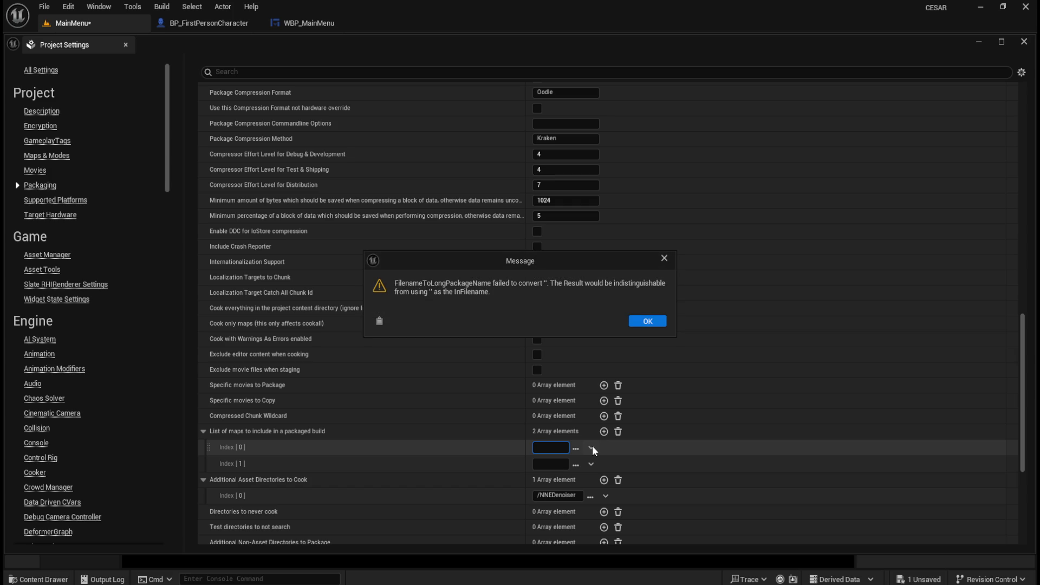
click(637, 320)
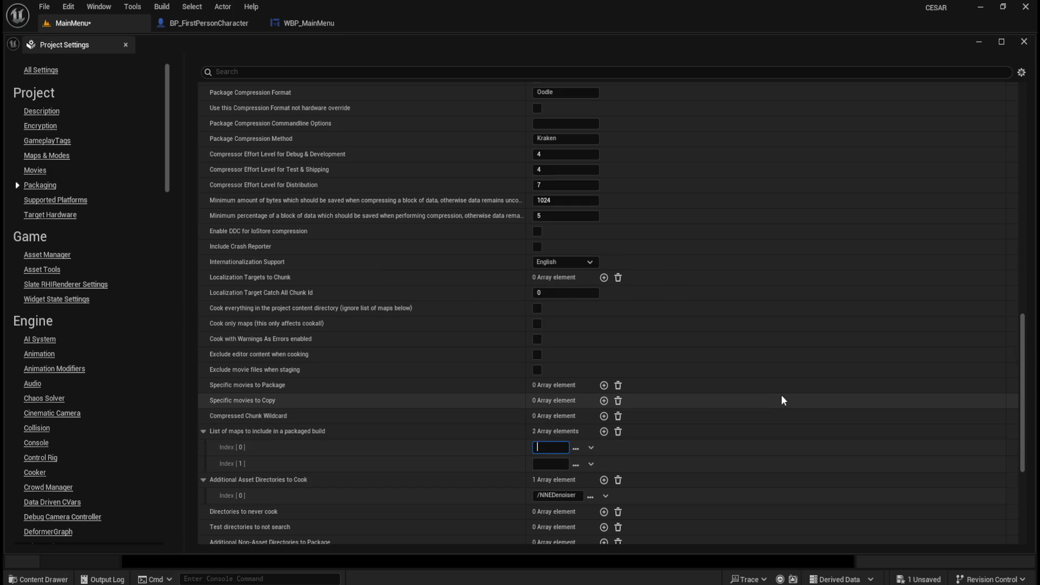
Step: Enter MainMenu and SpaceStation as the map entries and close Project Settings
text(MainMenu)
click(548, 463)
text(Spa)
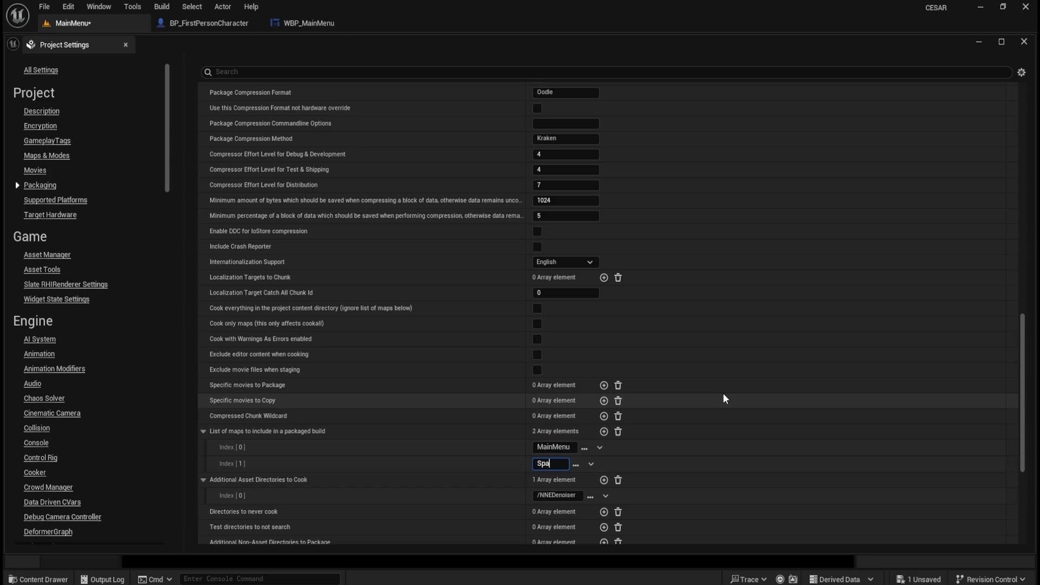
text(ceStation)
click(1024, 41)
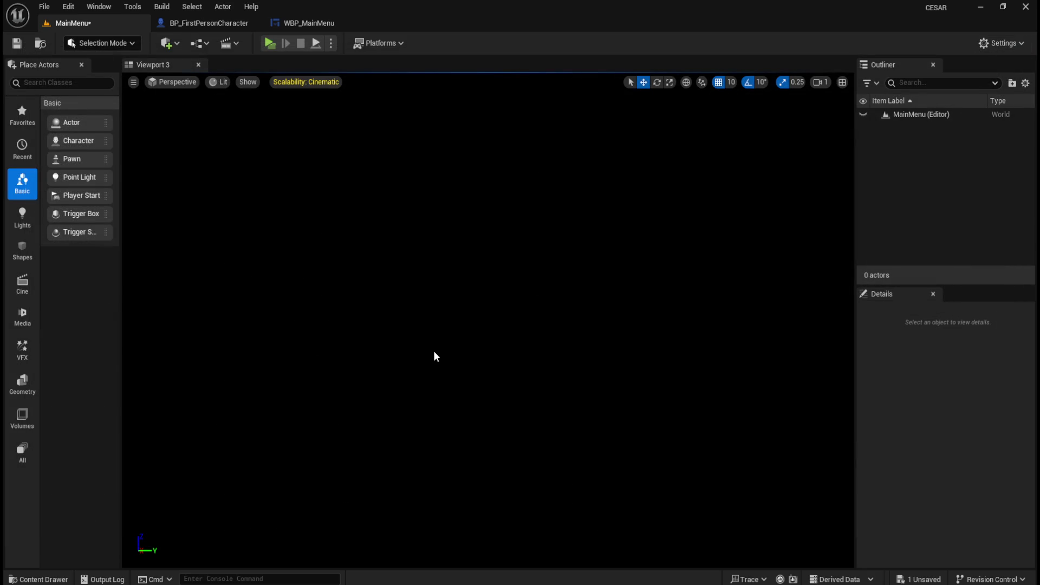
Step: Check the level names in the Content Drawer, then open Edit > Project Settings
key(ctrl+space)
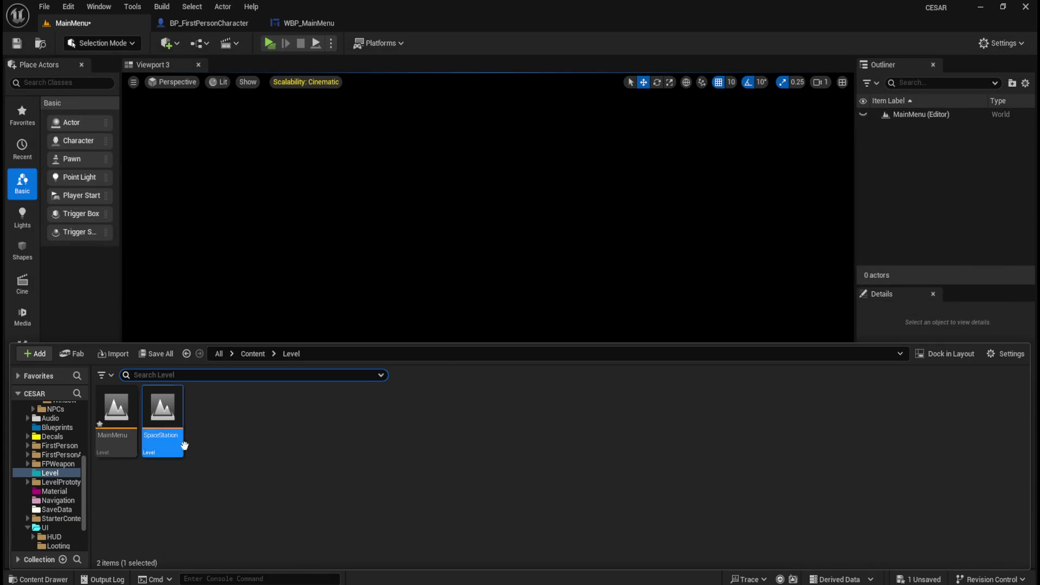
click(251, 195)
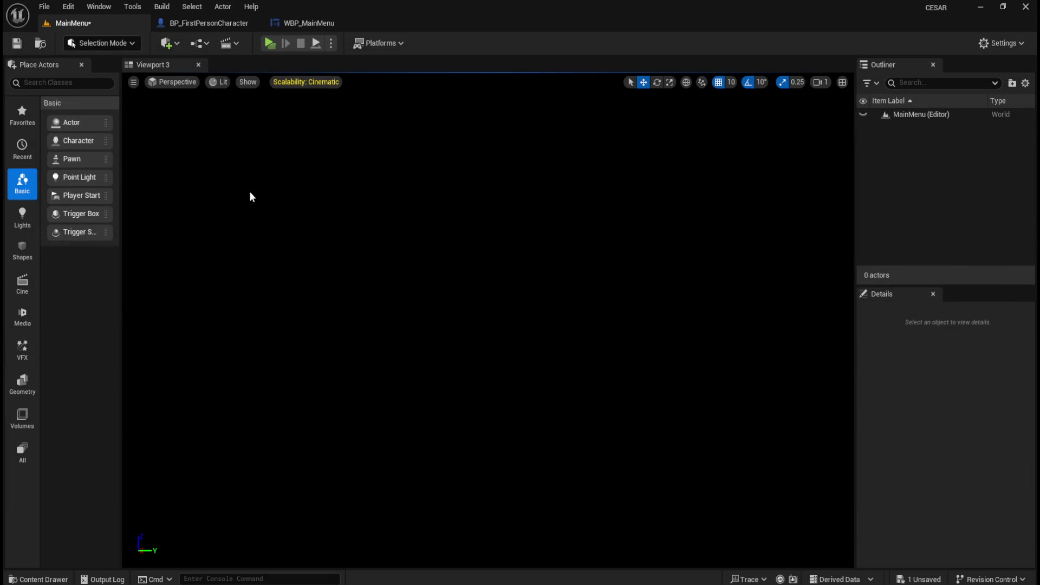
click(78, 10)
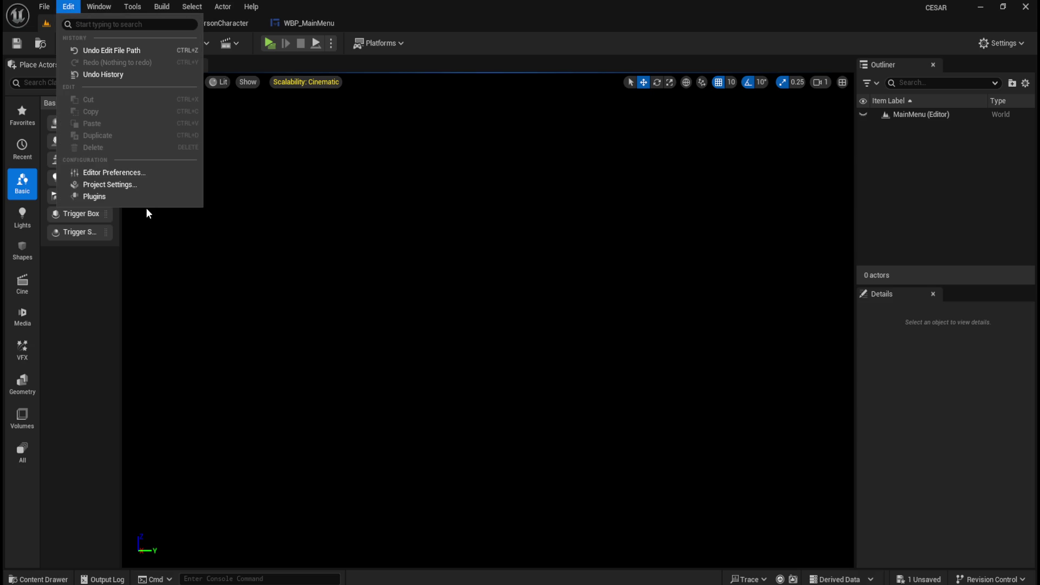
click(116, 184)
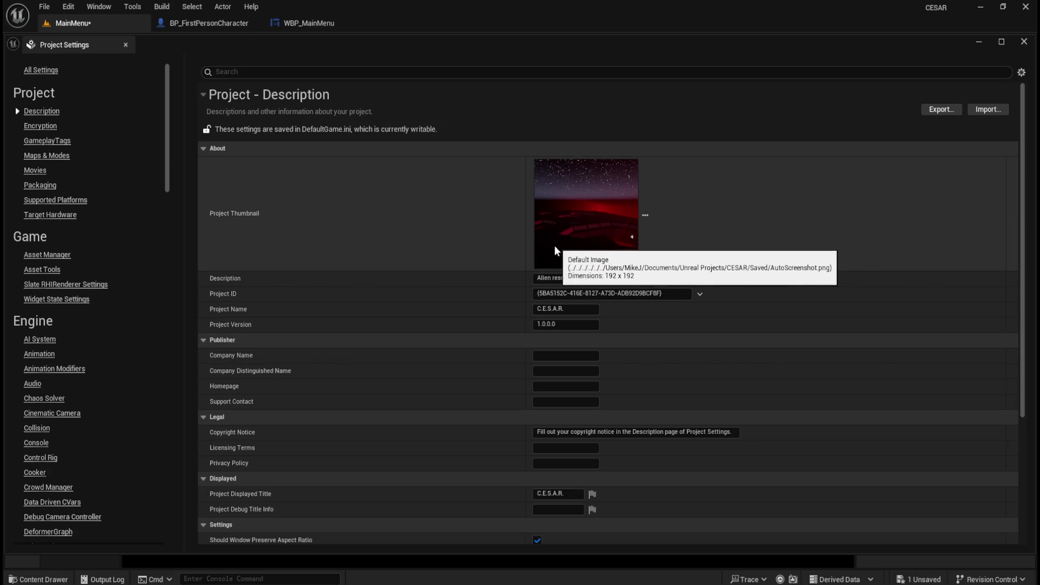
Step: Review the Maps & Modes page, then scroll through the Packaging settings
scroll(542, 249, down, 2)
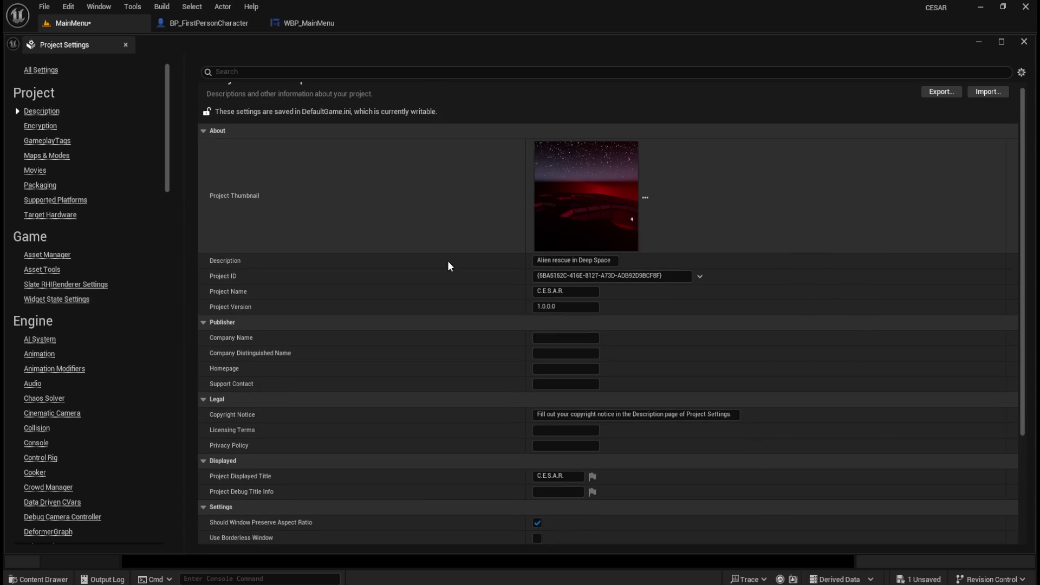
click(49, 156)
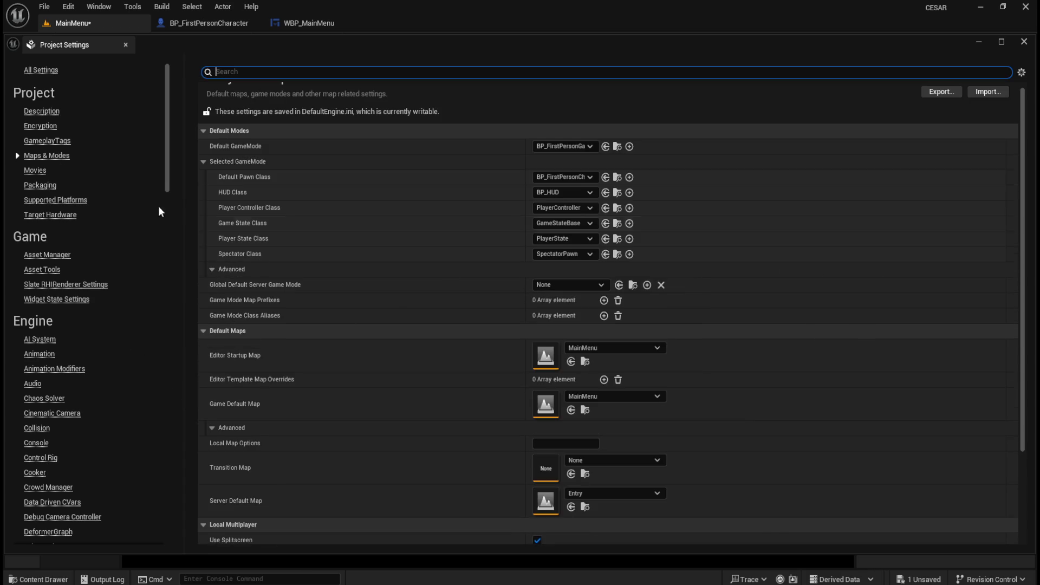
scroll(377, 364, down, 5)
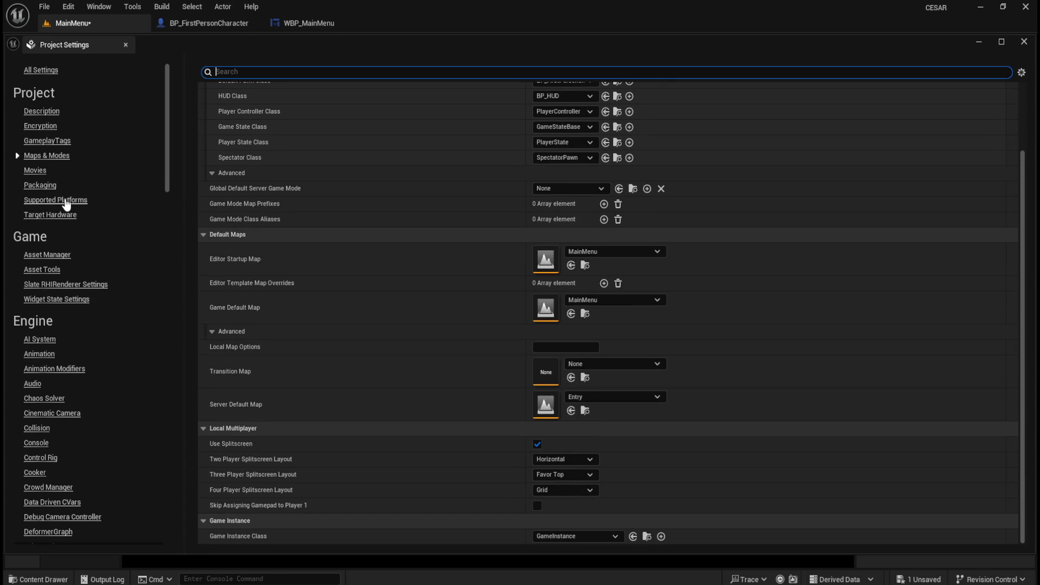
click(40, 185)
scroll(411, 360, down, 8)
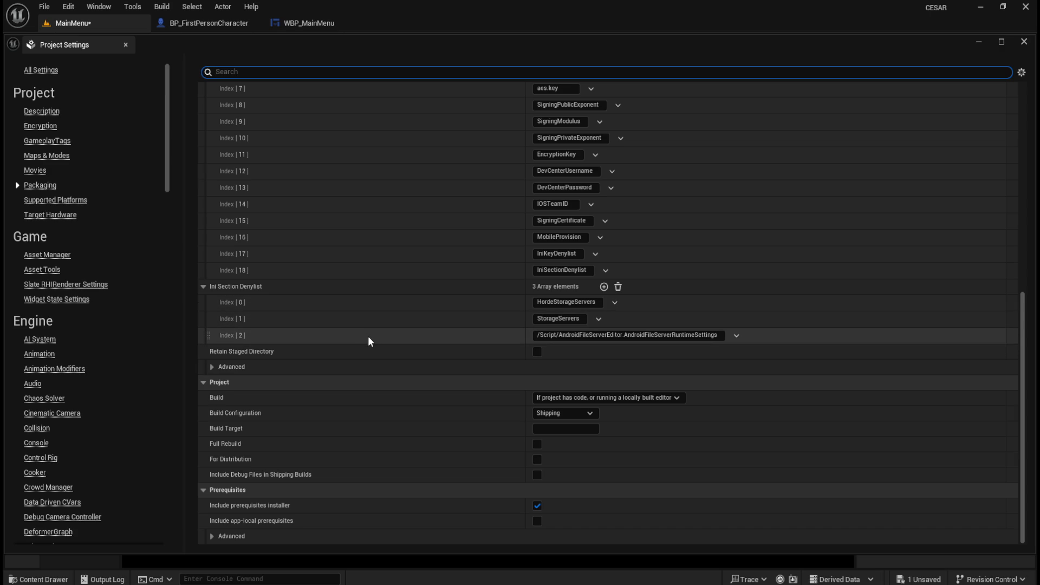
scroll(369, 341, up, 9)
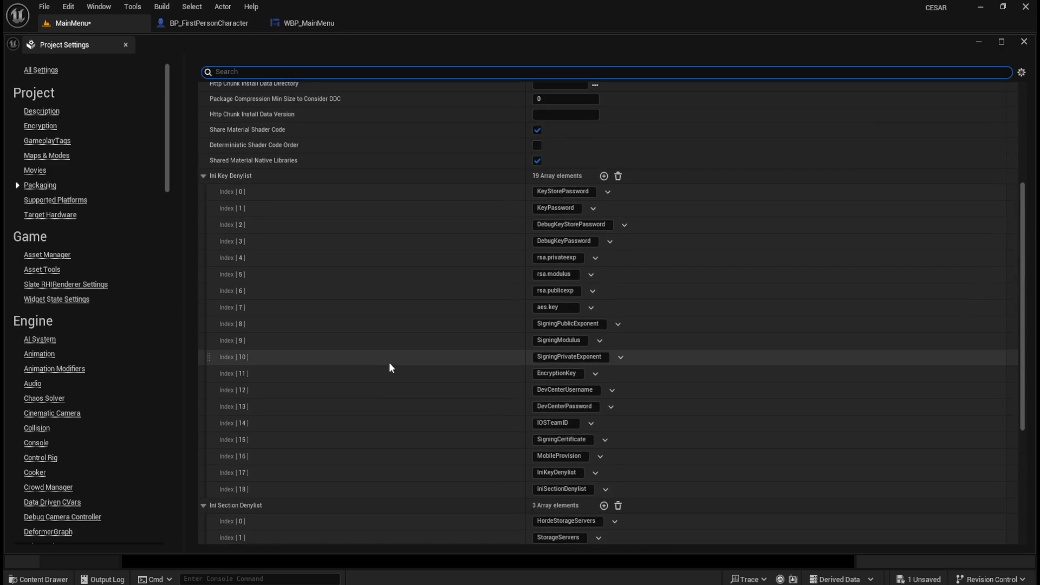
scroll(390, 368, up, 2)
scroll(391, 367, up, 3)
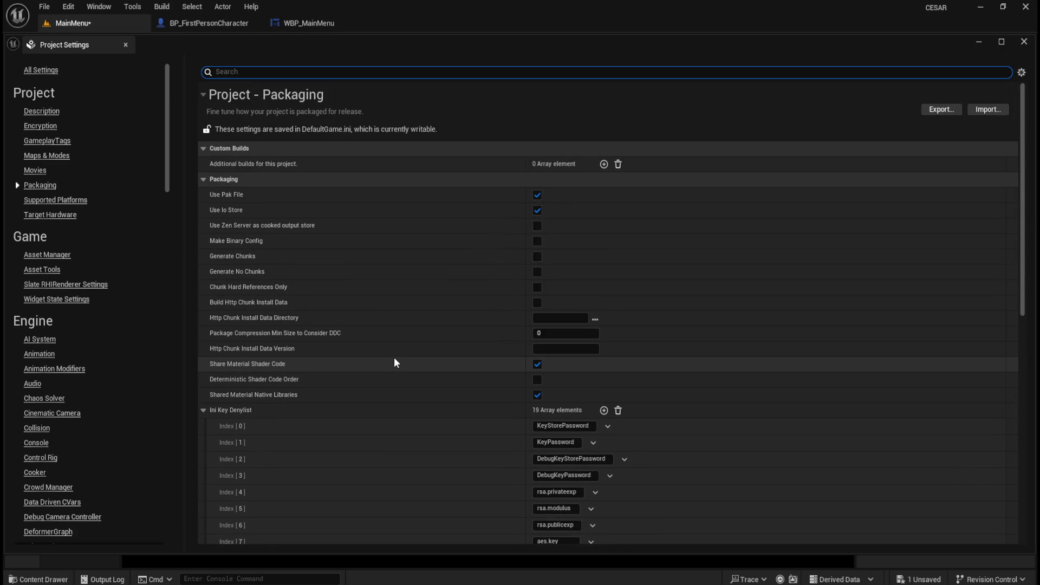
scroll(394, 363, down, 1)
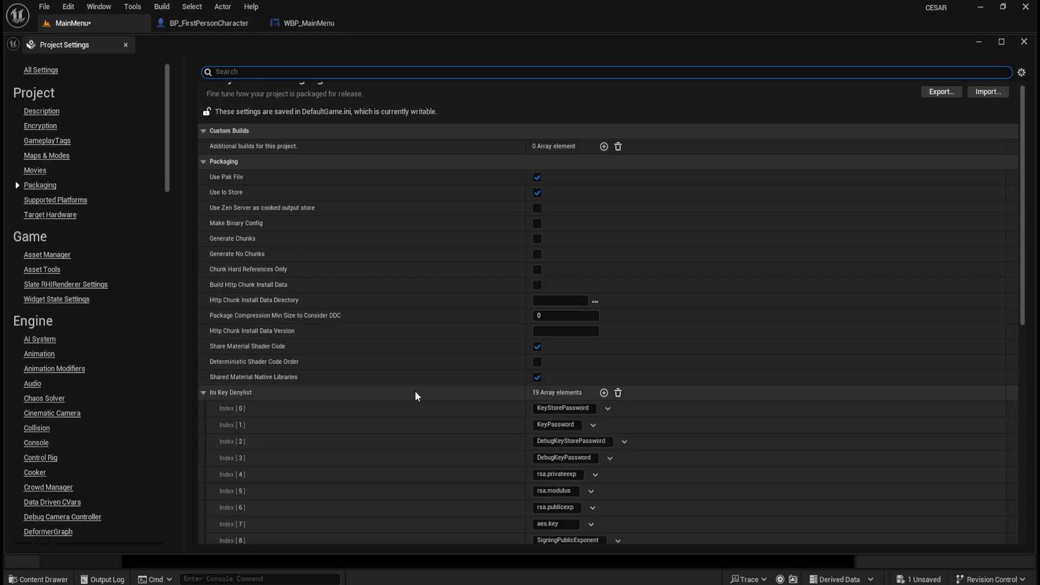
scroll(414, 396, down, 5)
scroll(412, 394, down, 7)
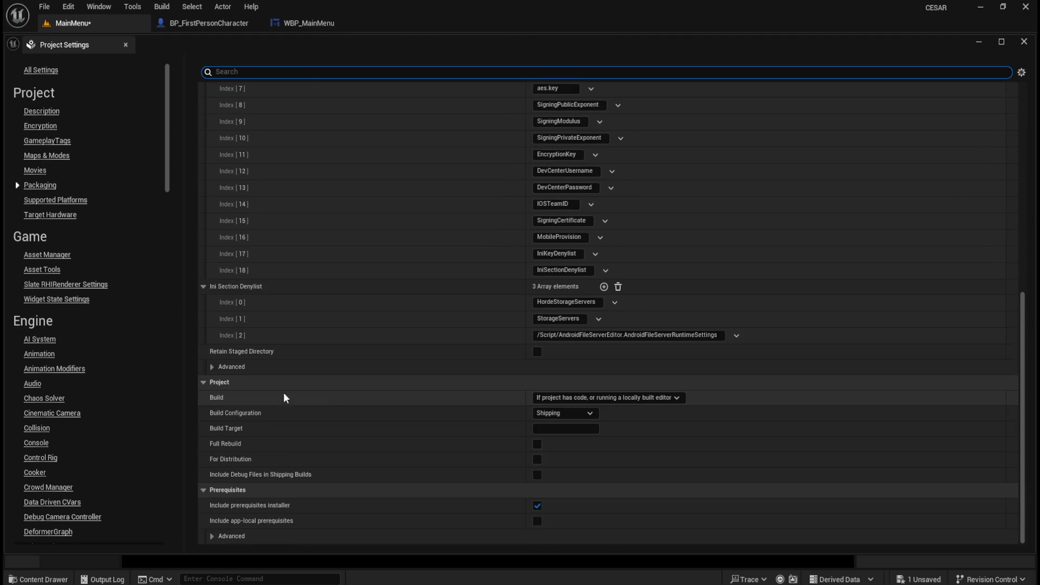
Step: Expand Advanced, confirm the MainMenu and SpaceStation map entries, and close Project Settings
click(213, 368)
scroll(320, 400, down, 12)
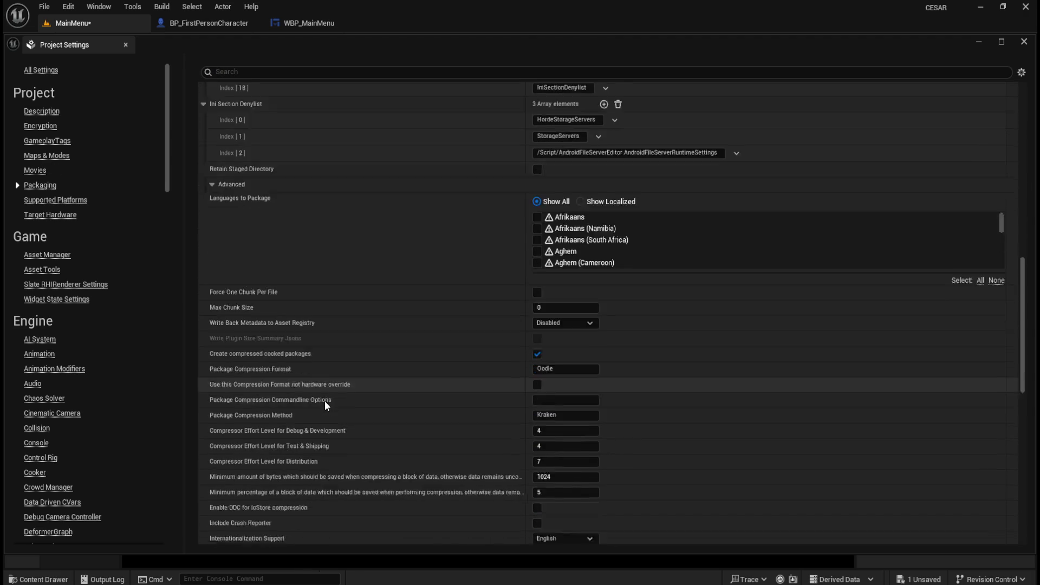
scroll(325, 402, down, 2)
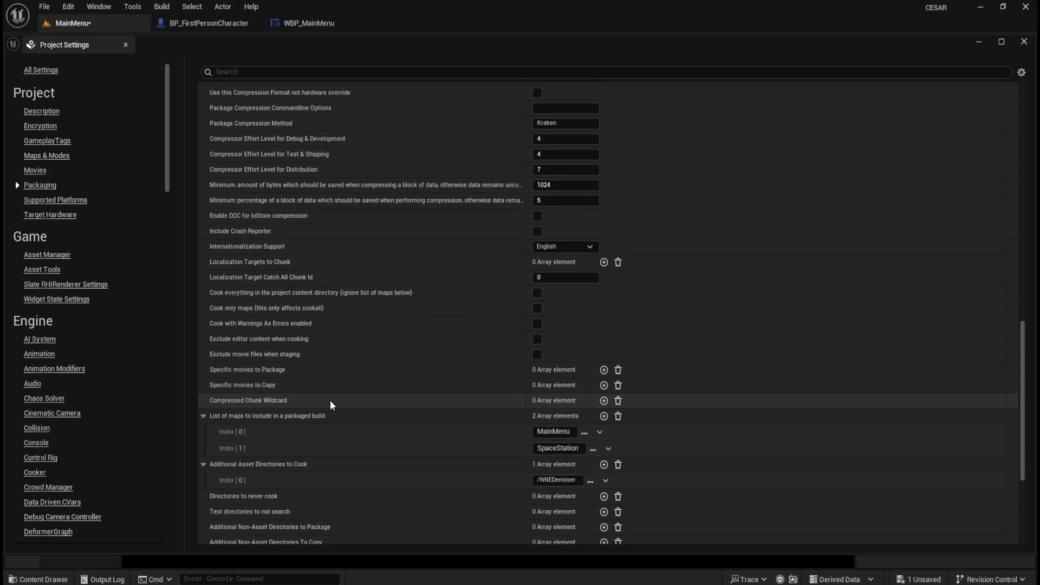
click(555, 431)
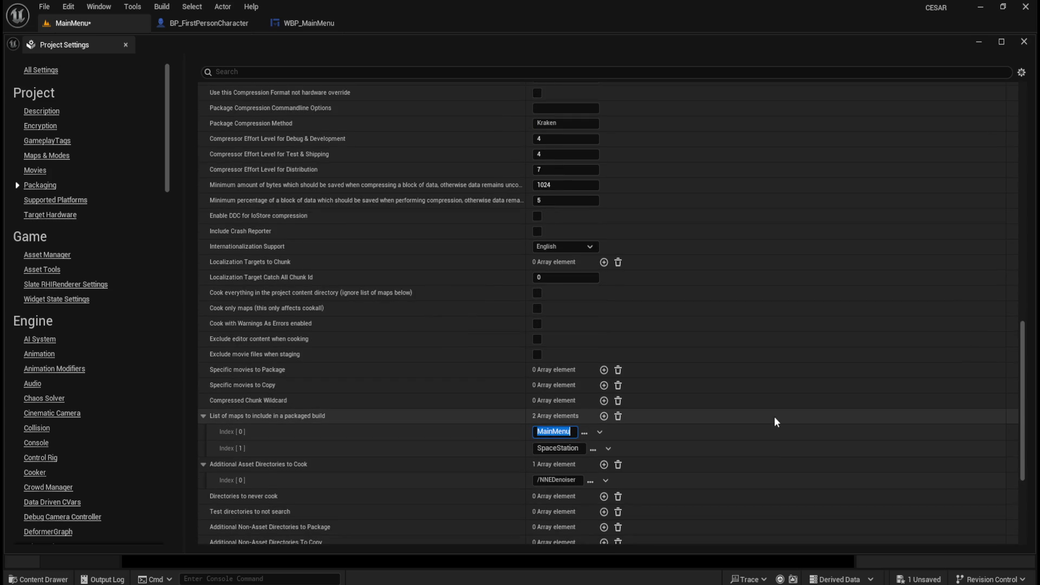
key(End)
key(Tab)
key(End)
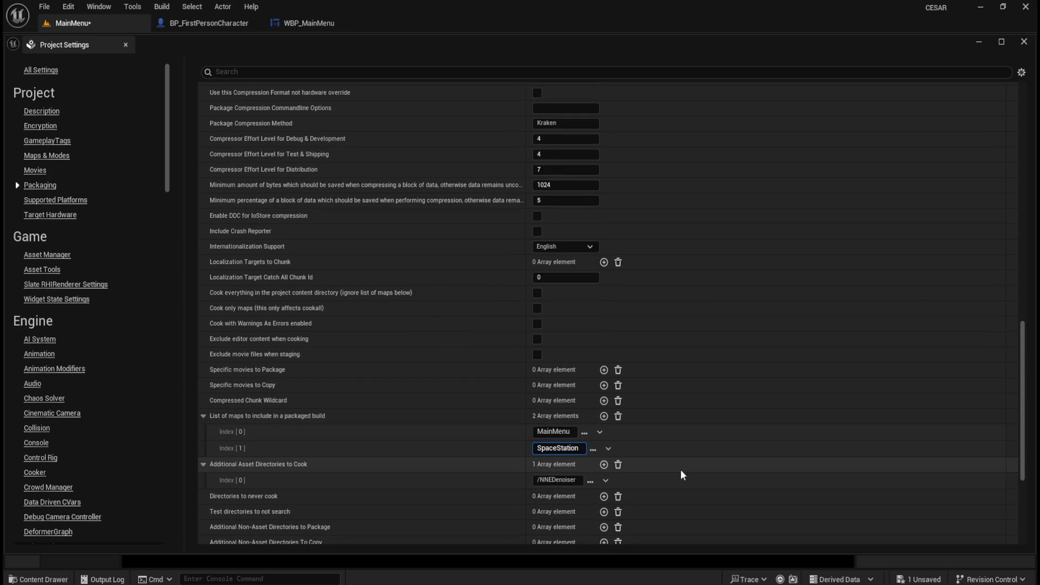
click(1024, 42)
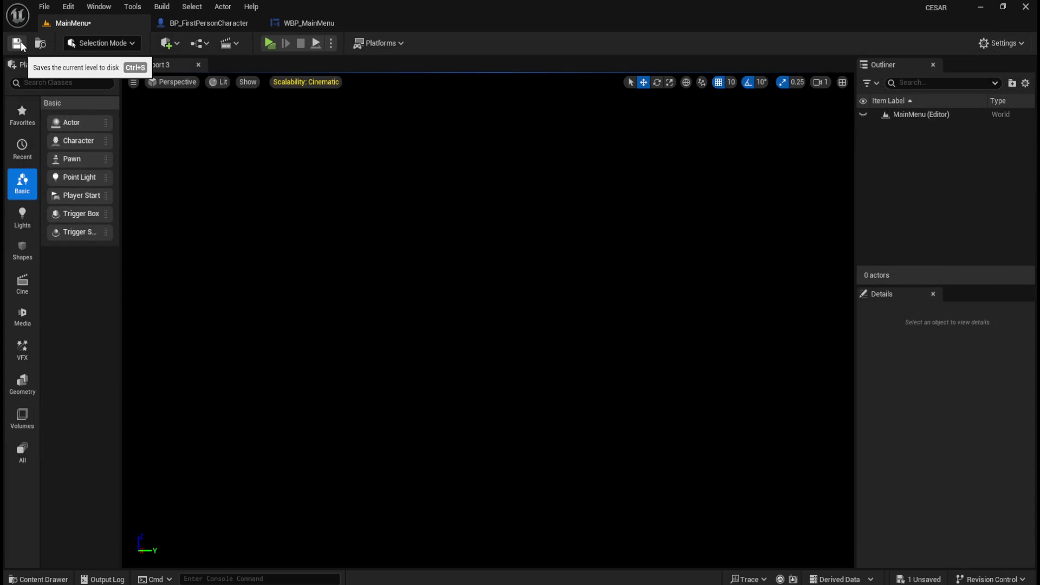
Step: Save the MainMenu level and all modified assets, then open the Build menu
click(18, 44)
click(44, 7)
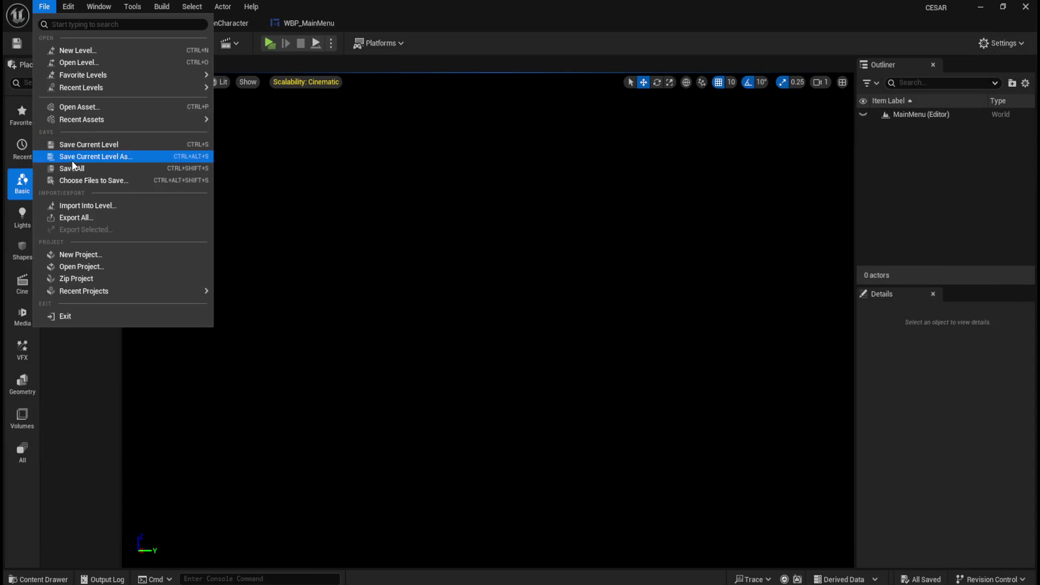
click(75, 169)
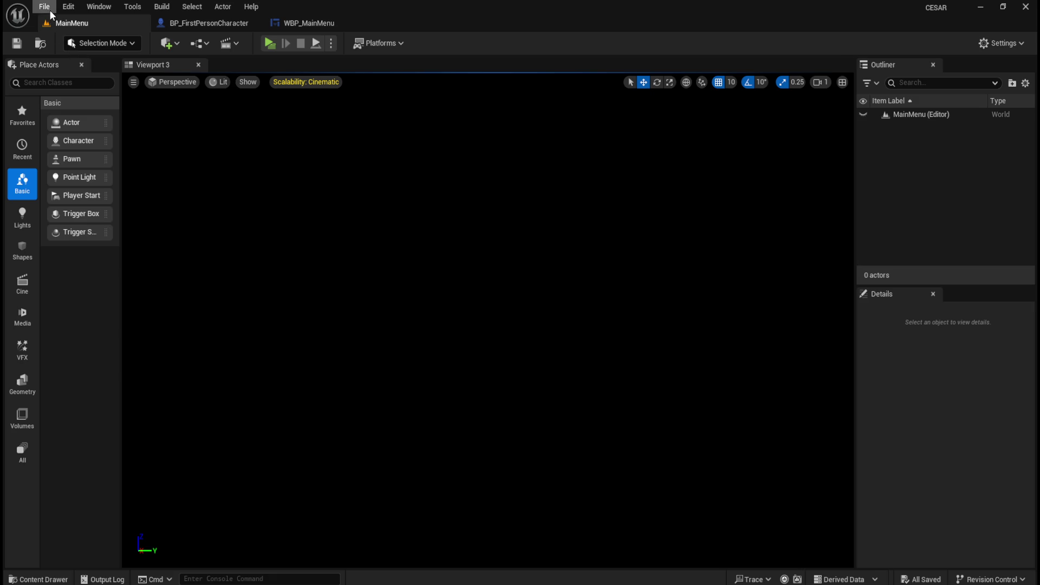
click(163, 6)
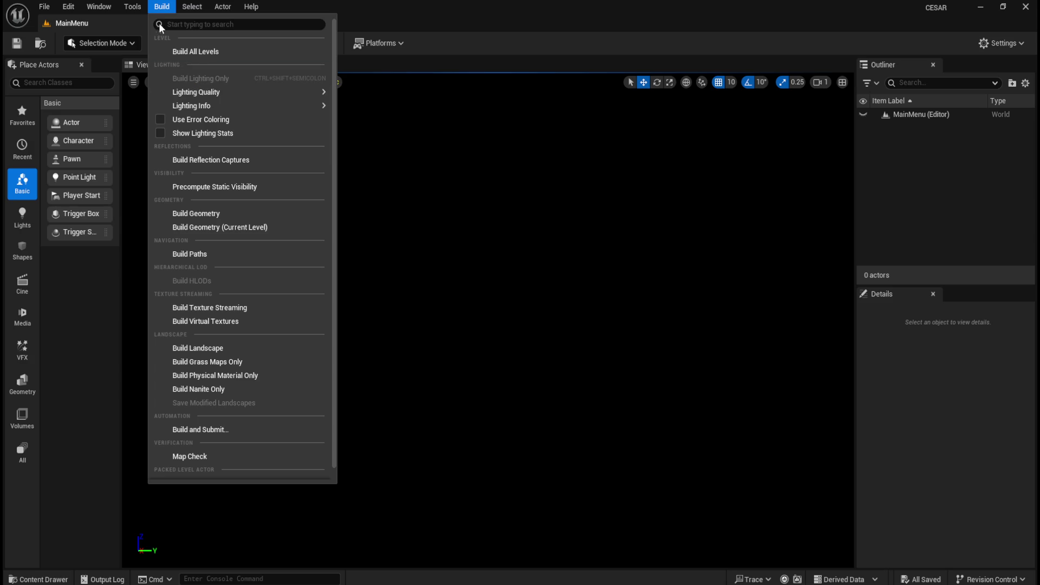
Step: Package the project for Windows as a Shipping build and show the packaging output log
scroll(229, 217, down, 1)
click(163, 10)
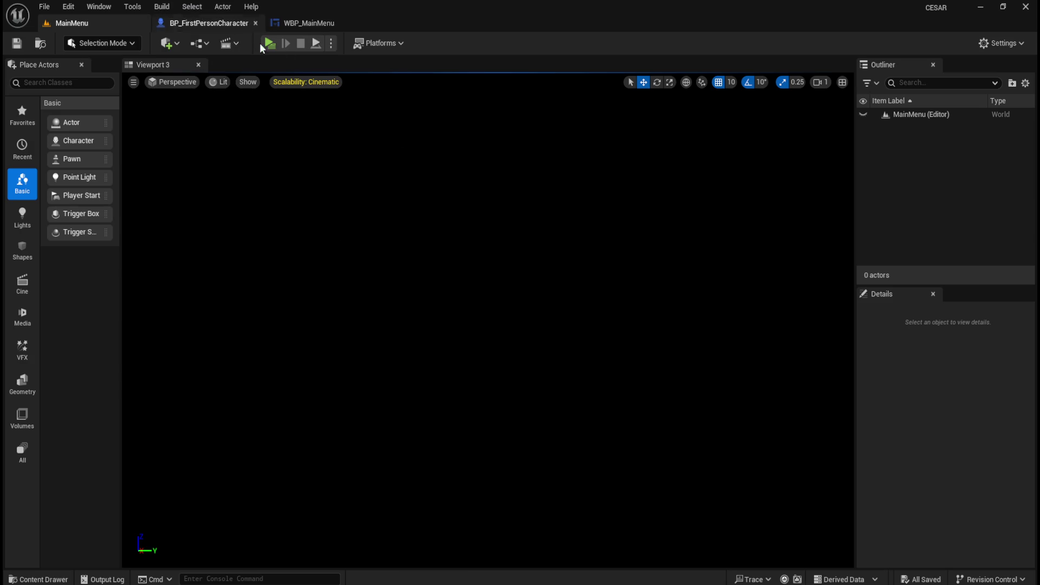
click(400, 43)
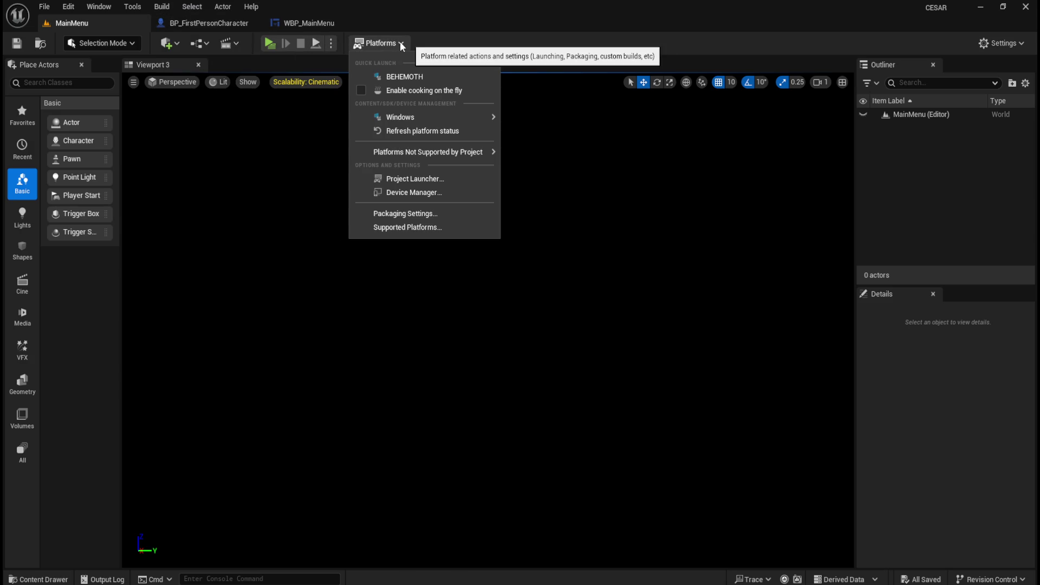
mouse_move(437, 116)
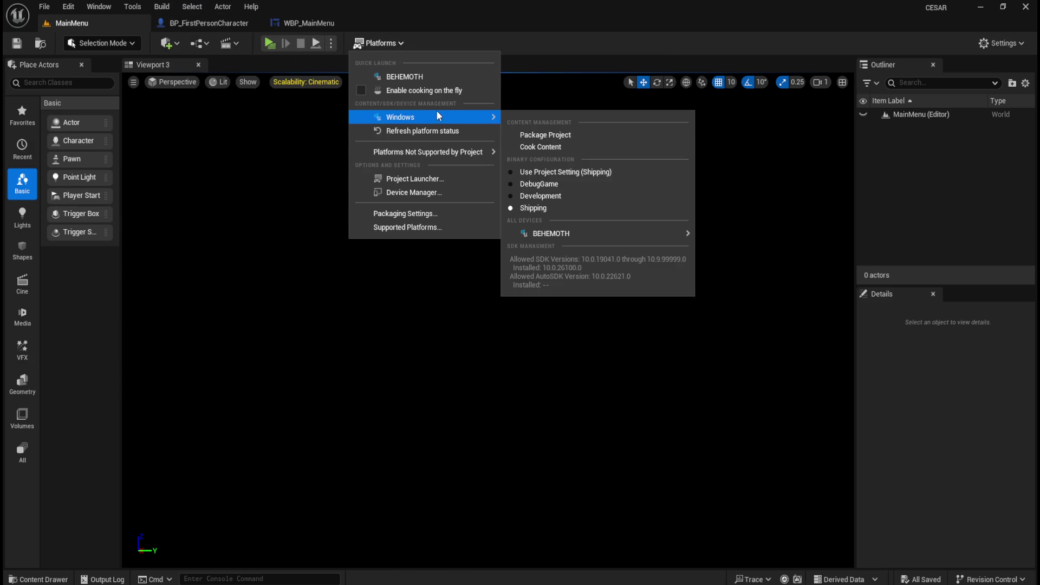
click(552, 134)
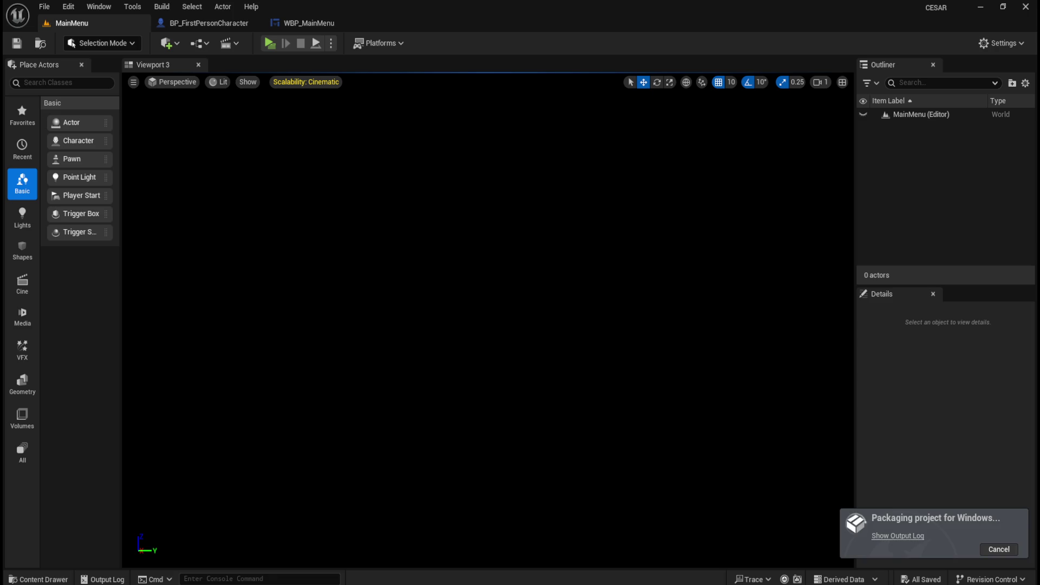
click(883, 535)
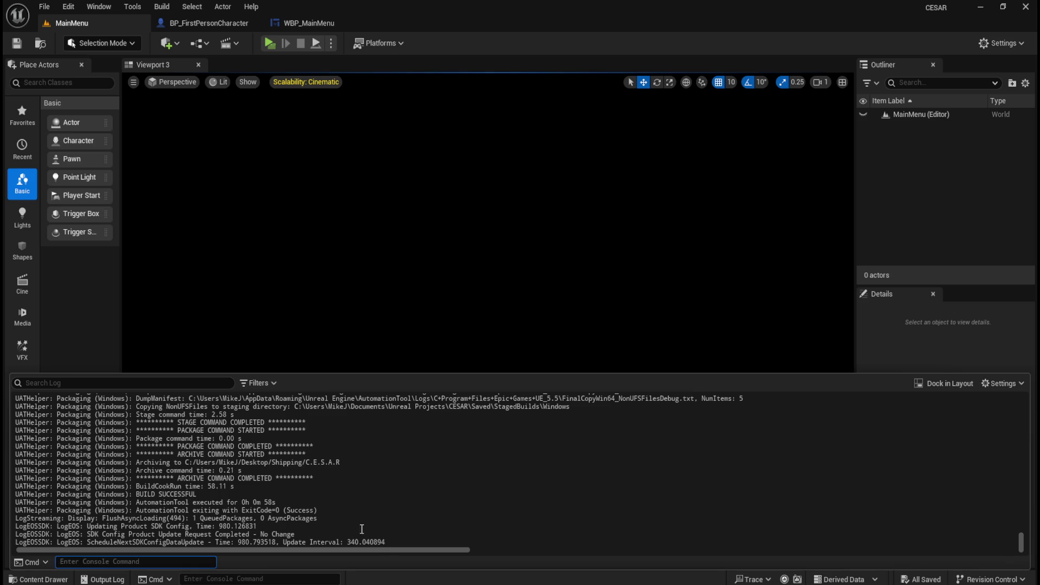
Step: Close the Unreal Editor once packaging reports BUILD SUCCESSFUL
click(1022, 8)
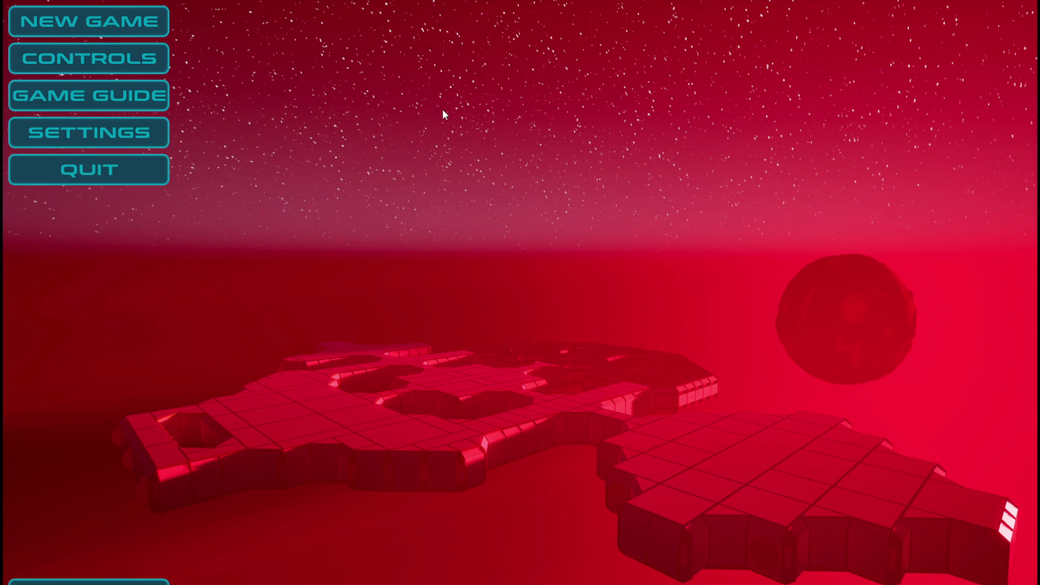
Step: Review the game's Controls list and the Game Guide objectives
click(153, 72)
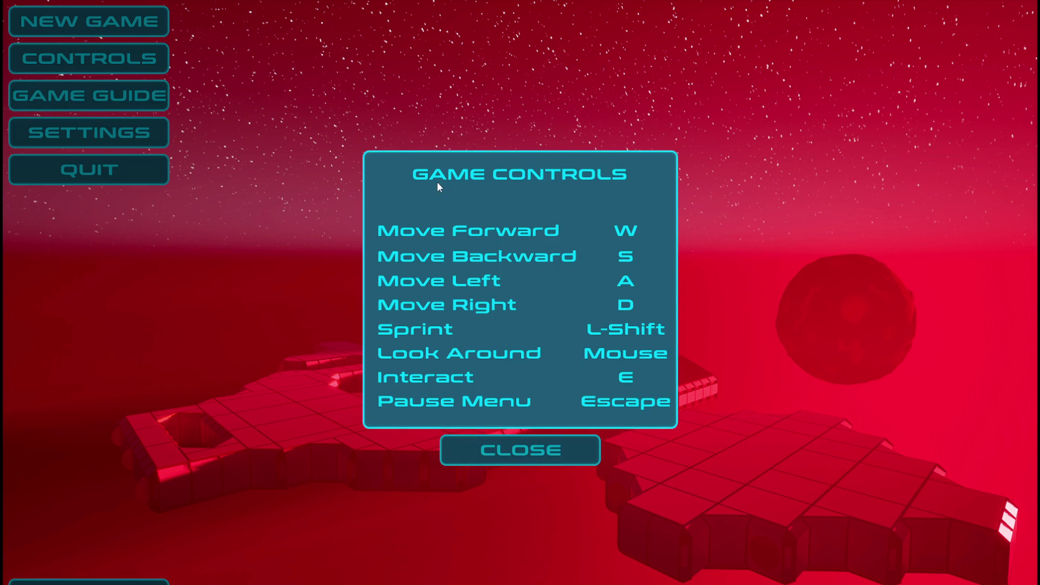
click(578, 461)
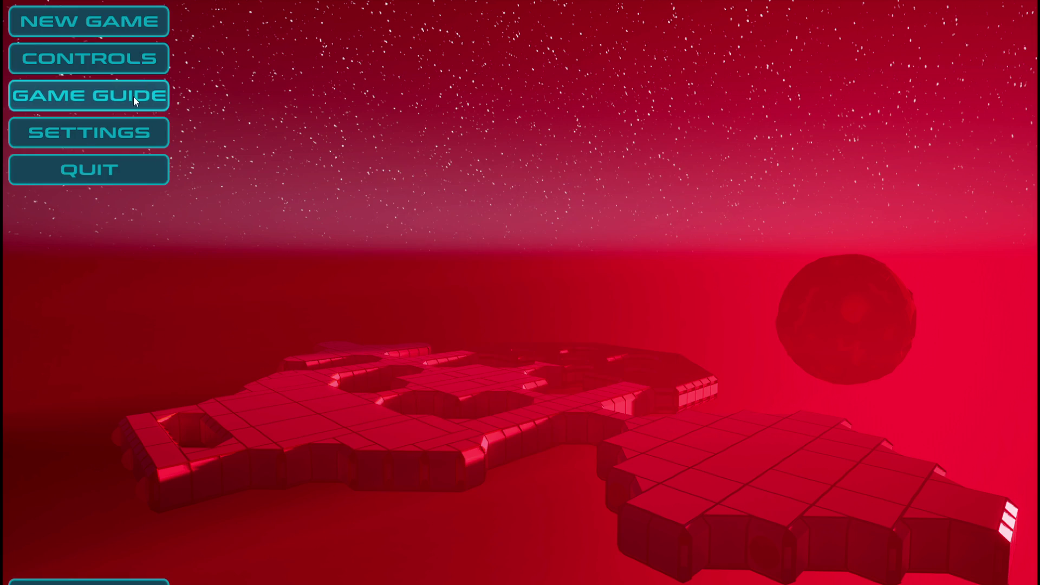
click(133, 96)
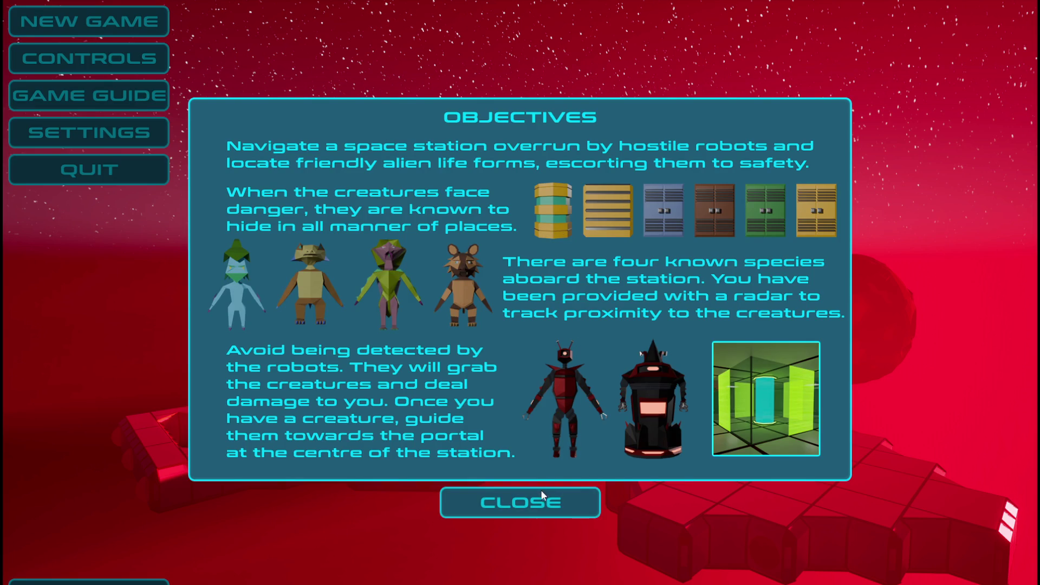
click(534, 512)
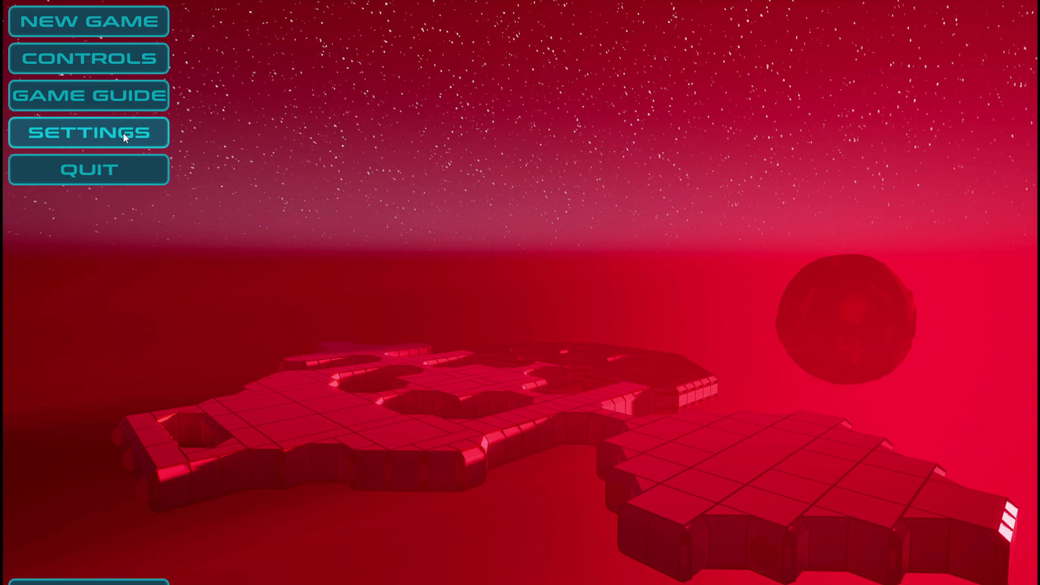
Step: Test settings, keep ULTRA graphics at 1920 x 1080, apply, and start a new game
click(122, 132)
click(574, 222)
click(573, 223)
click(574, 222)
click(703, 223)
click(703, 222)
click(704, 223)
click(573, 253)
click(702, 254)
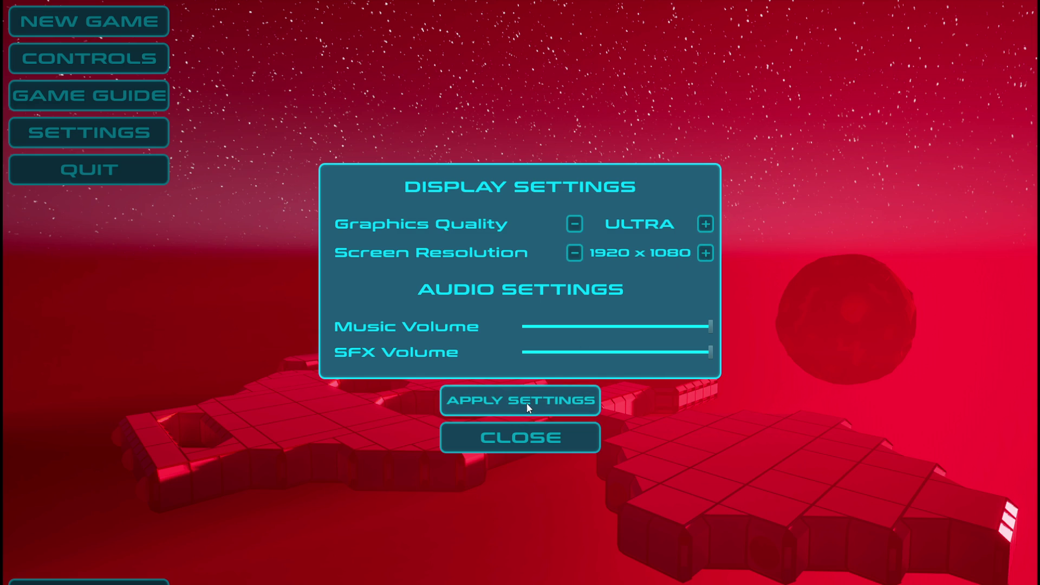
click(532, 437)
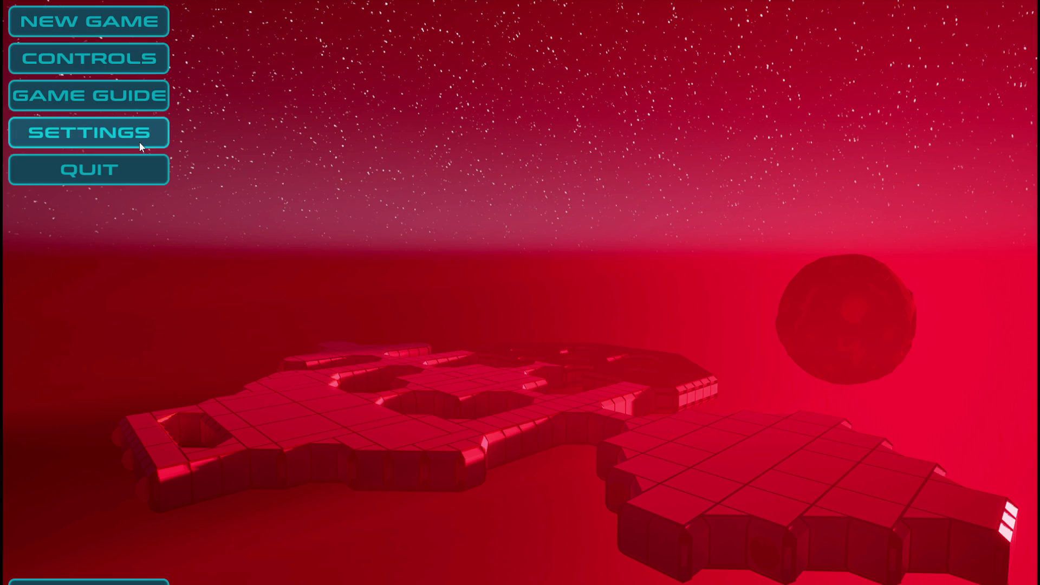
click(134, 19)
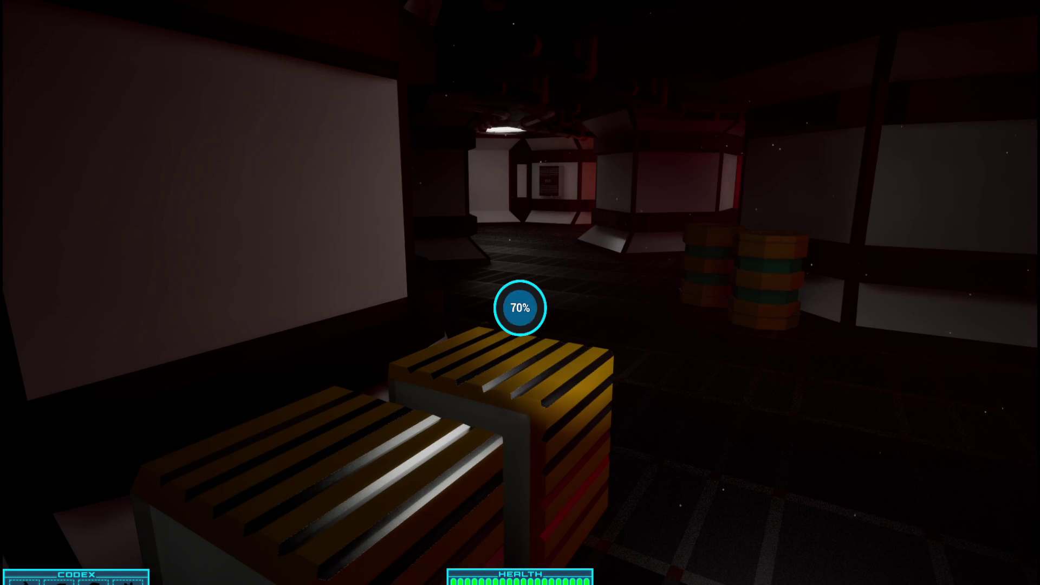
Step: Search the corridor cabinet and a container in the dark room, then reach the striped crates
key(w)
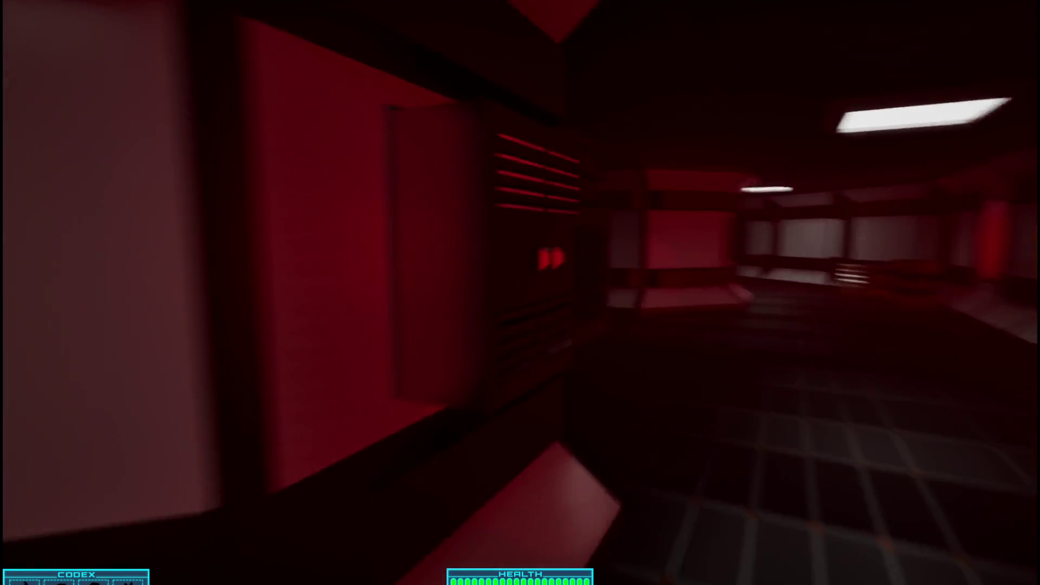
key(e)
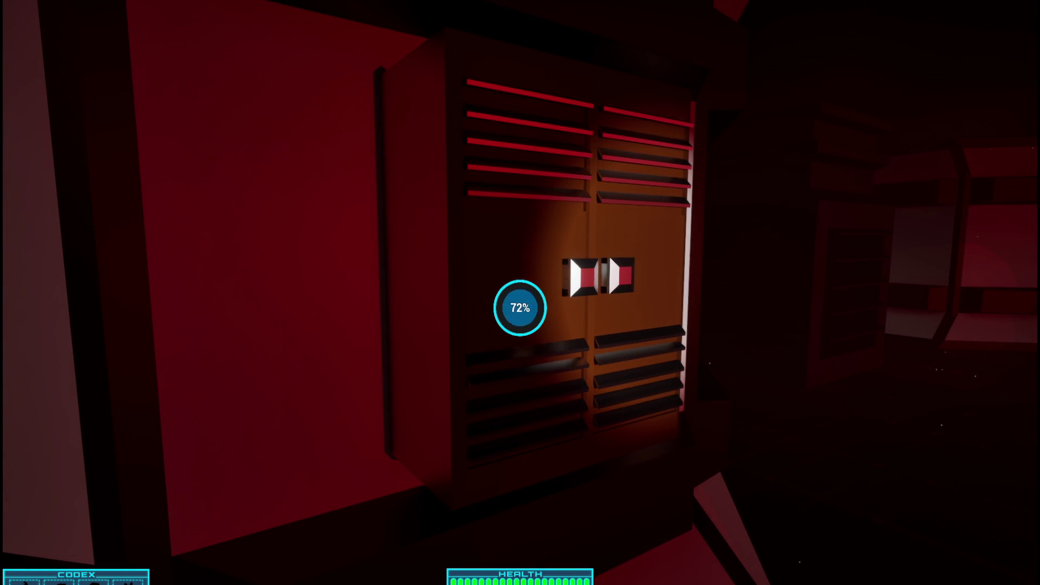
key(w)
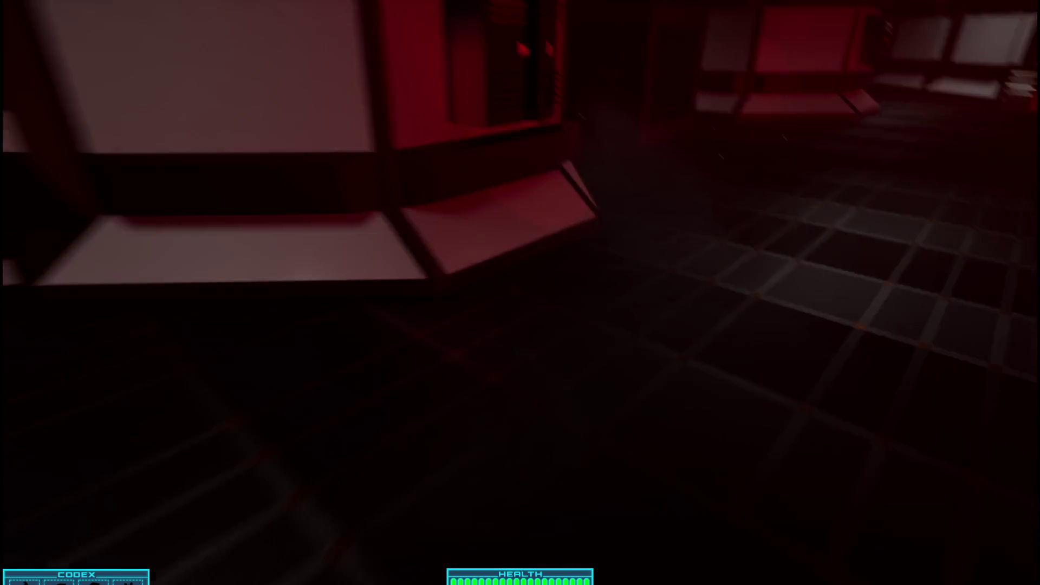
key(w)
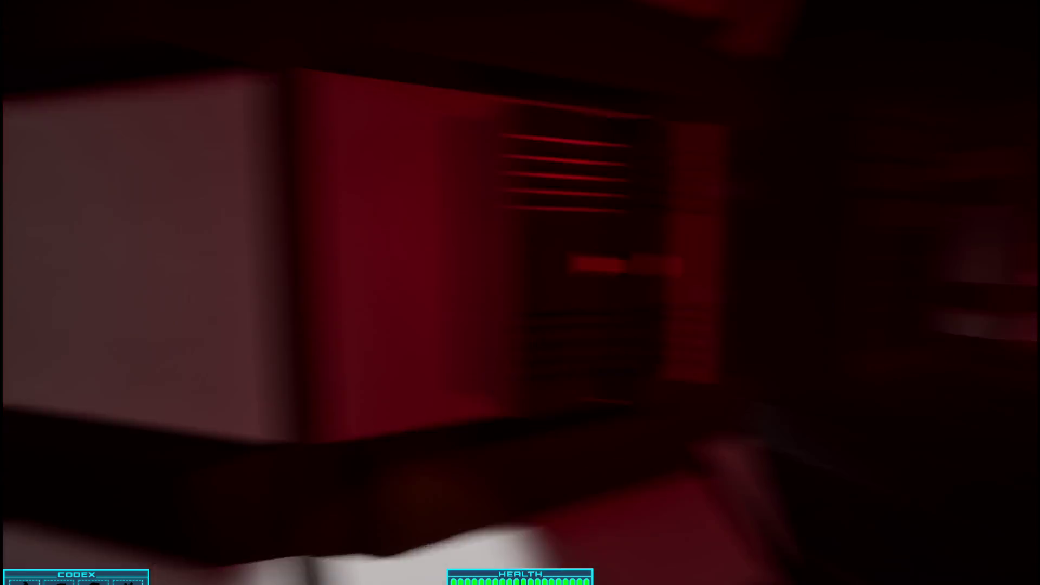
key(w)
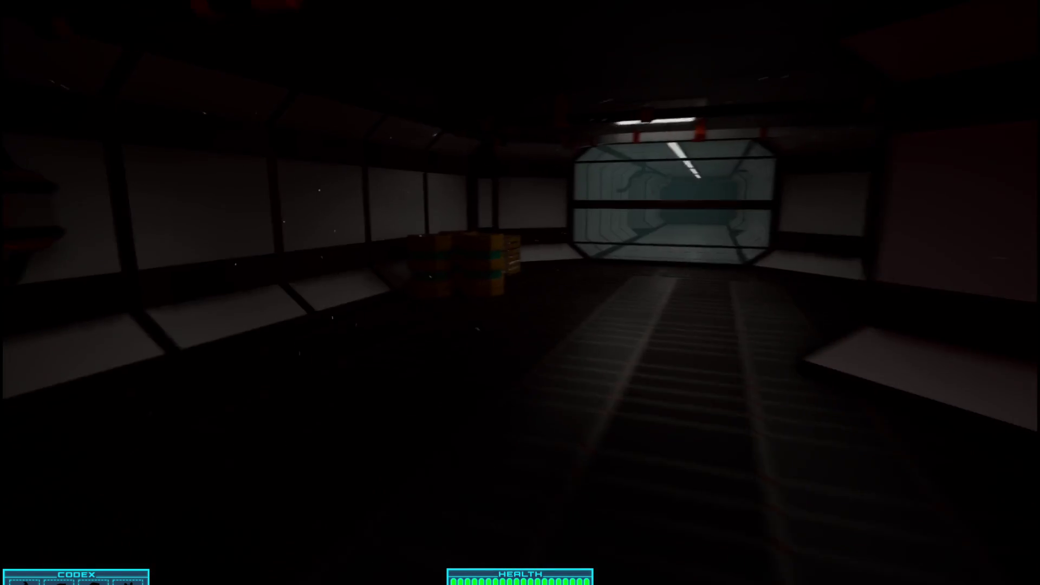
key(e)
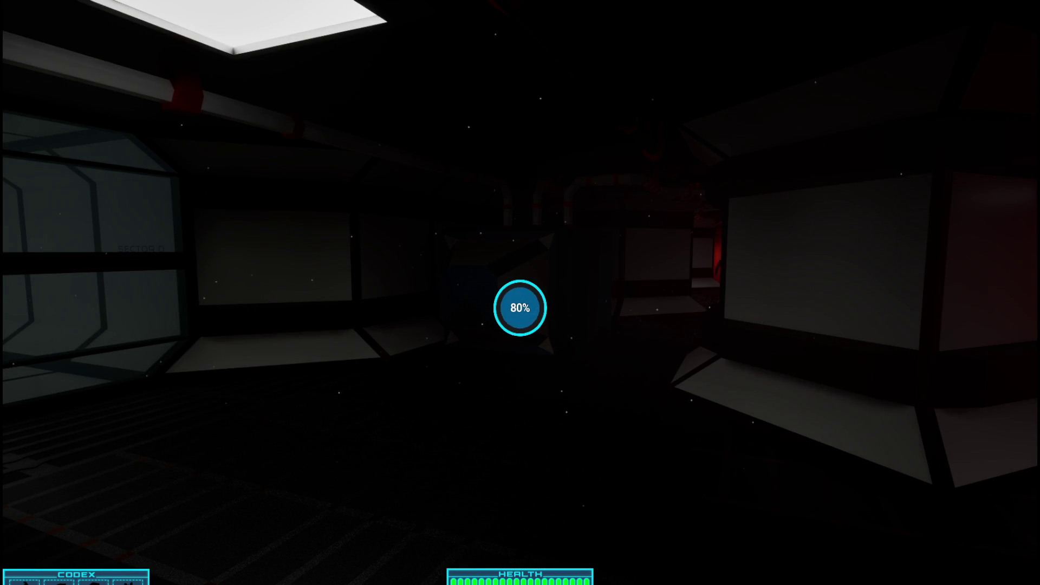
key(w)
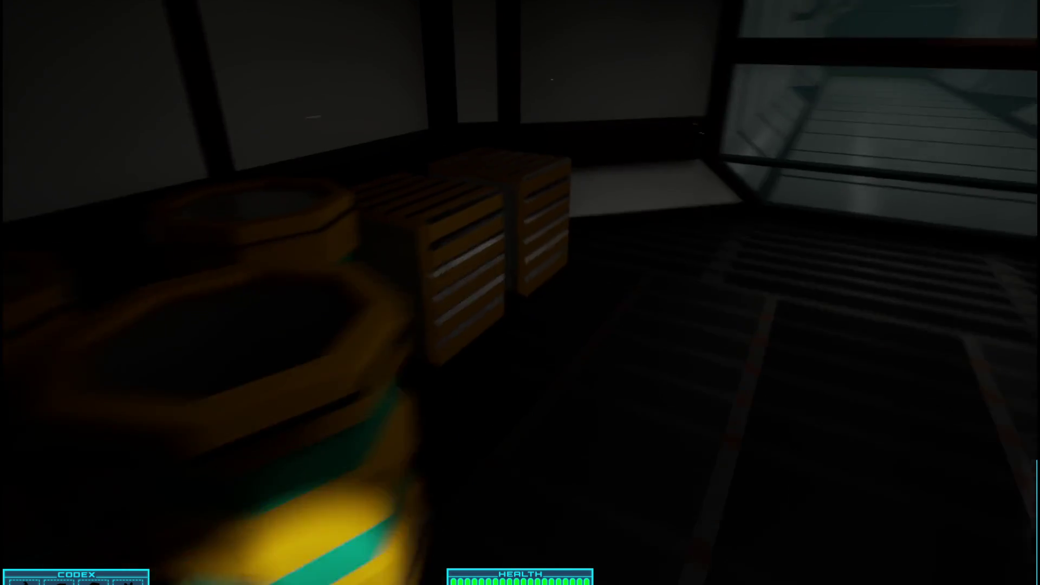
Step: Walk the white corridor to the Sector C Atrium doorway and lead the creature downstairs
key(s)
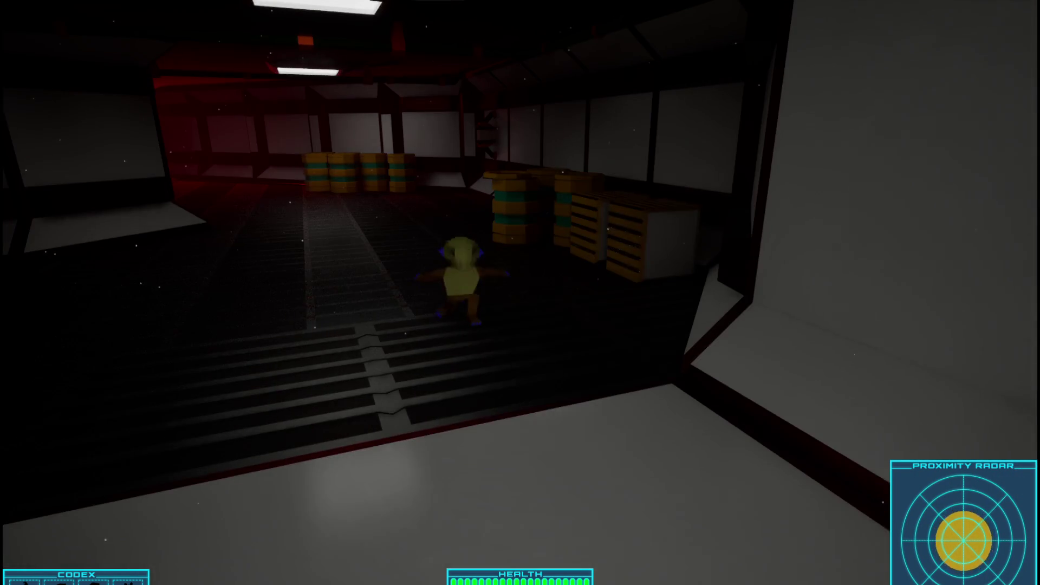
key(w)
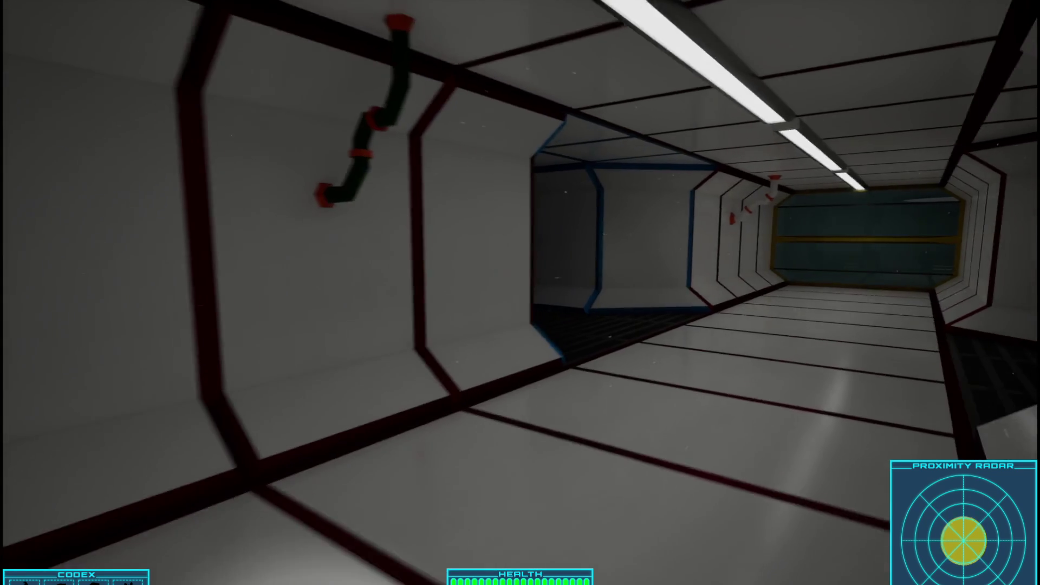
key(w)
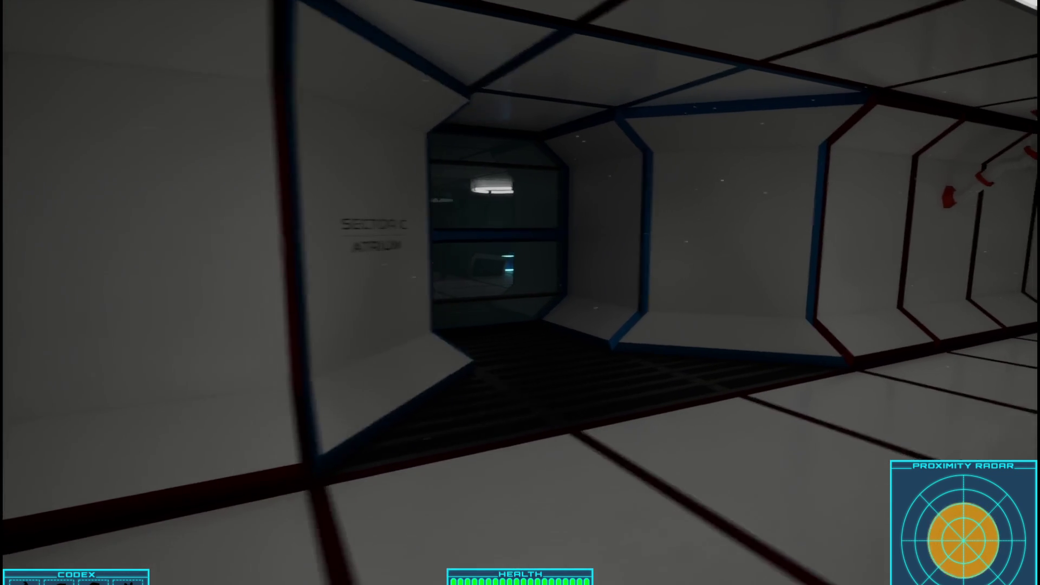
key(s)
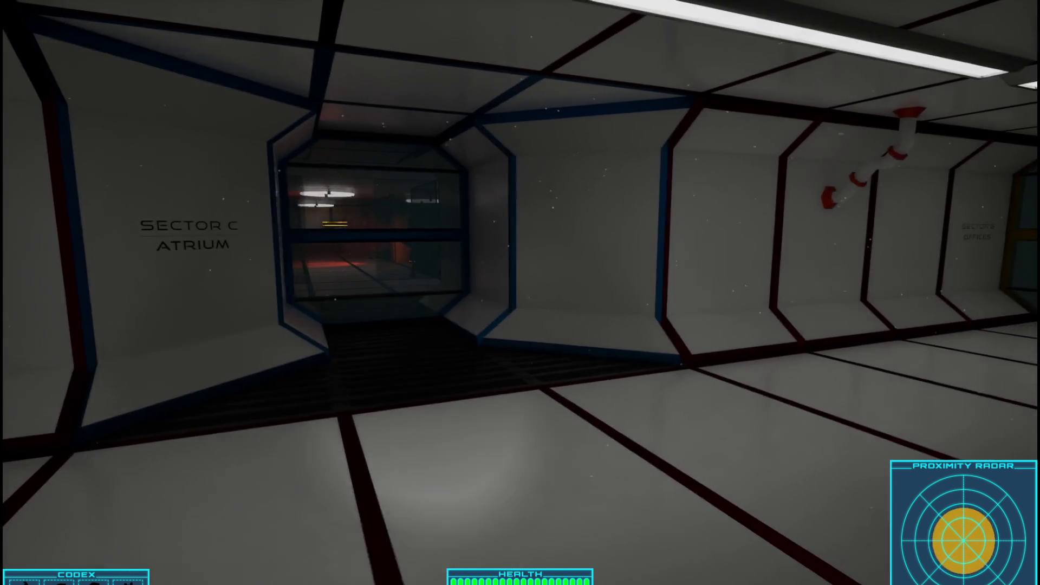
key(s)
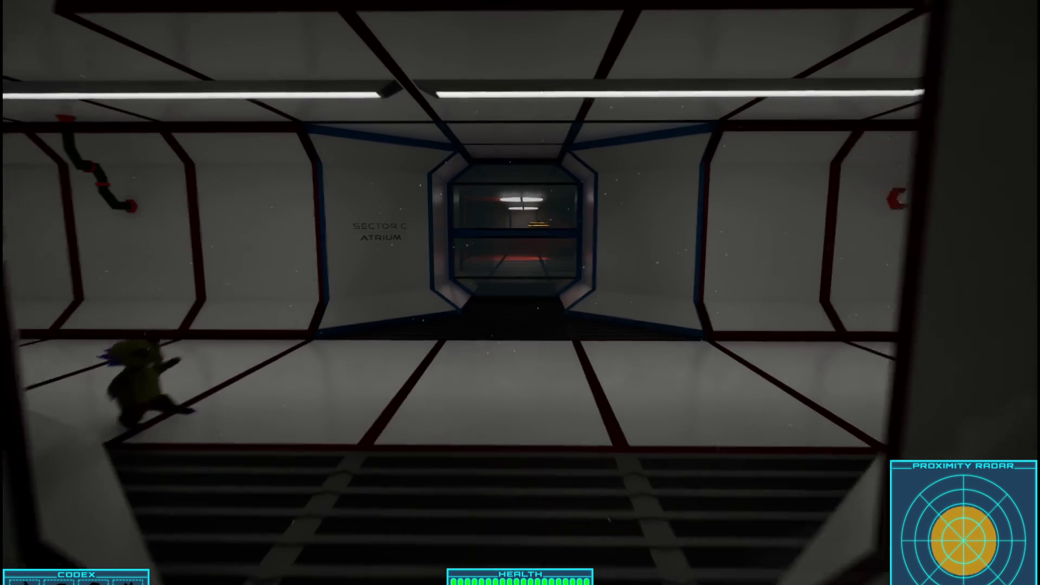
key(s)
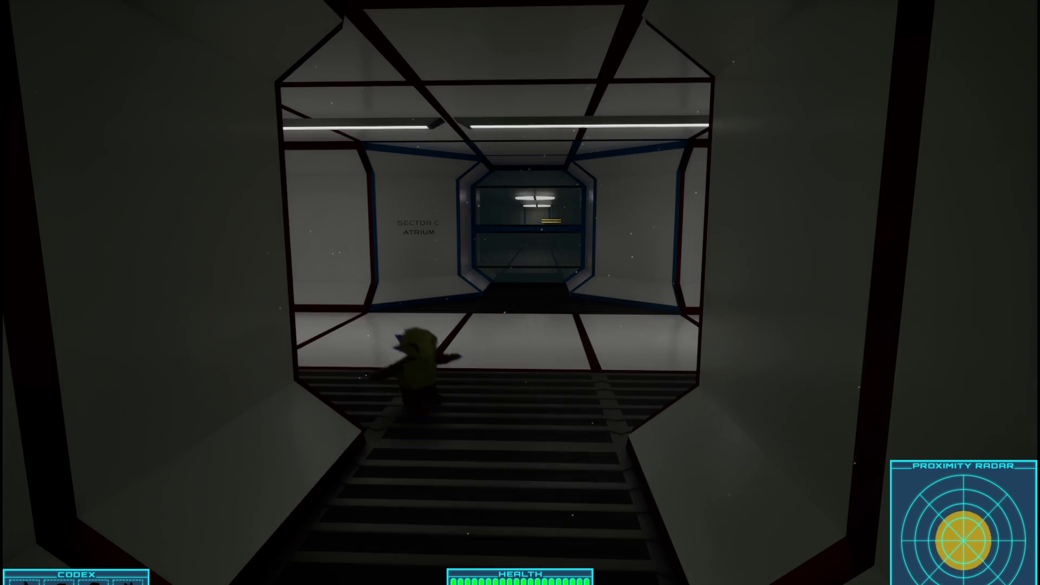
key(s)
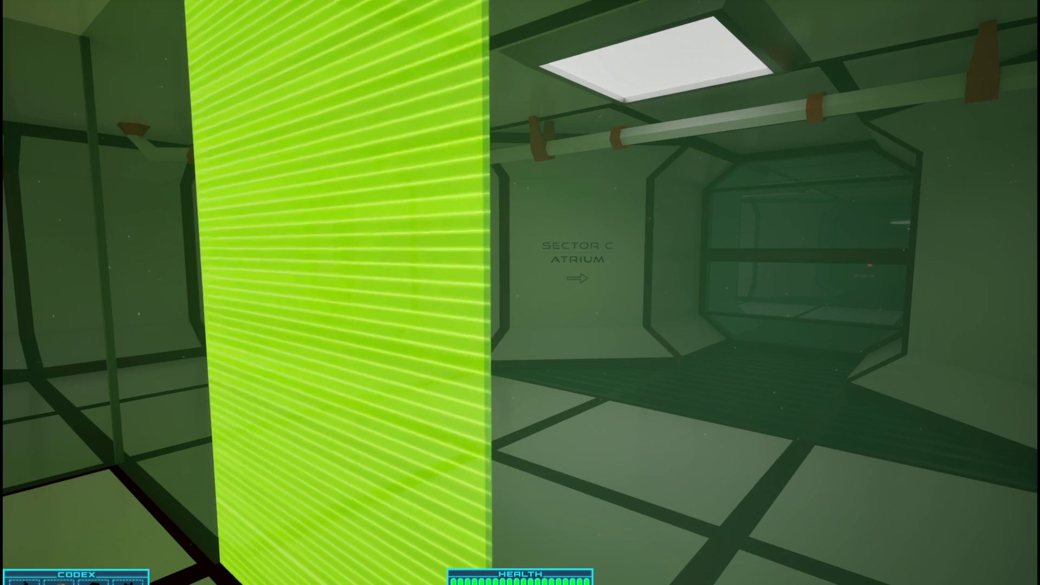
Step: Walk past the green barriers, pausing and resuming the game along the way
key(w)
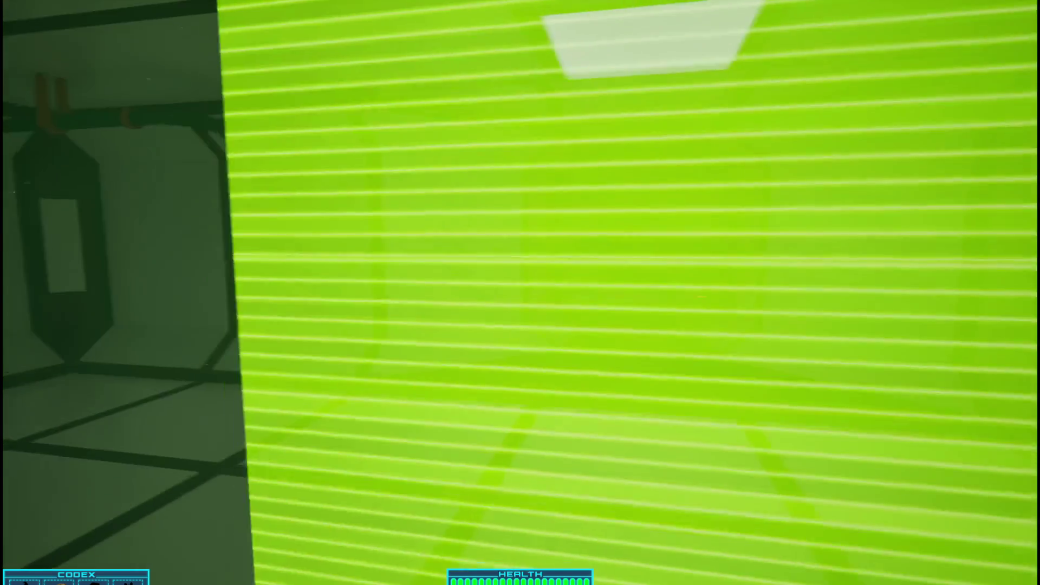
key(Escape)
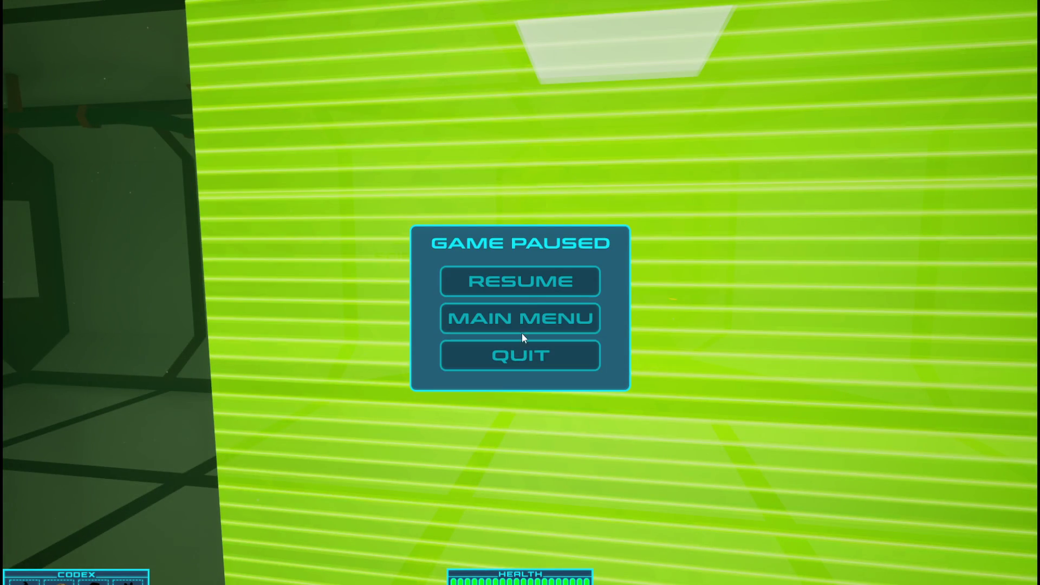
click(530, 277)
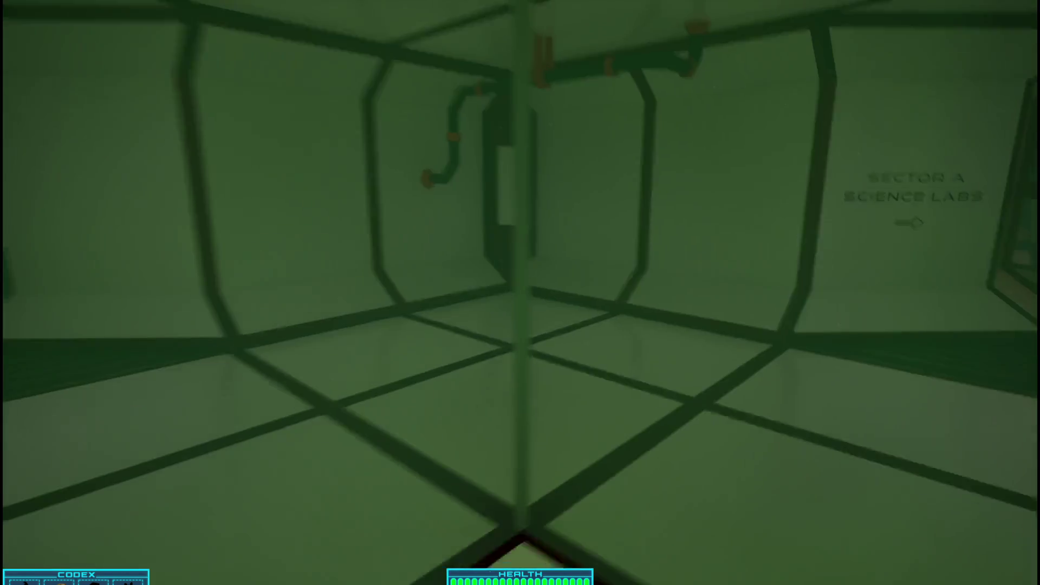
Step: Enter the Sector C Atrium, view the red planet through the porthole, and return to the corridor
key(w)
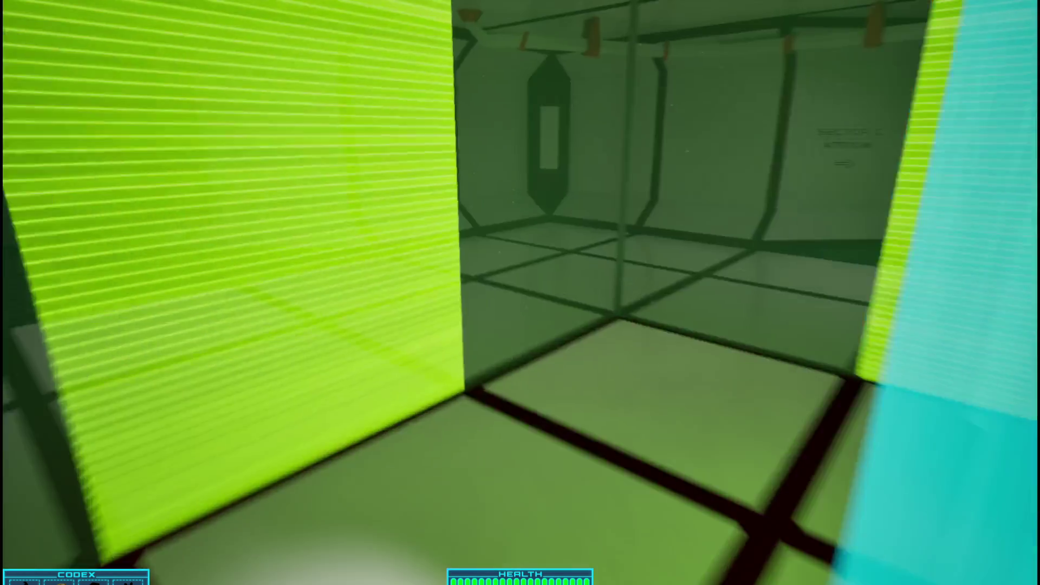
key(w)
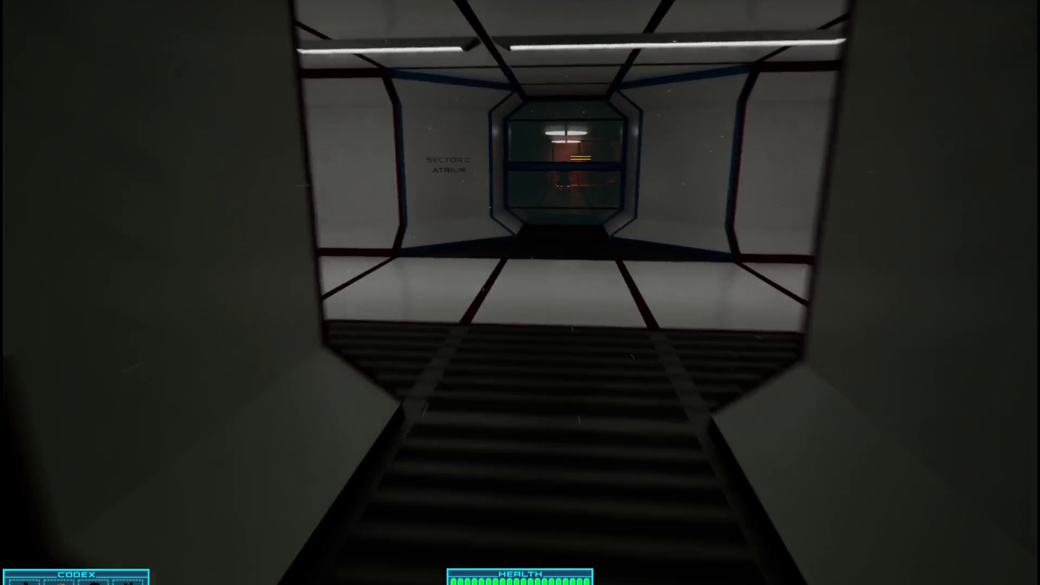
key(w)
key(w)
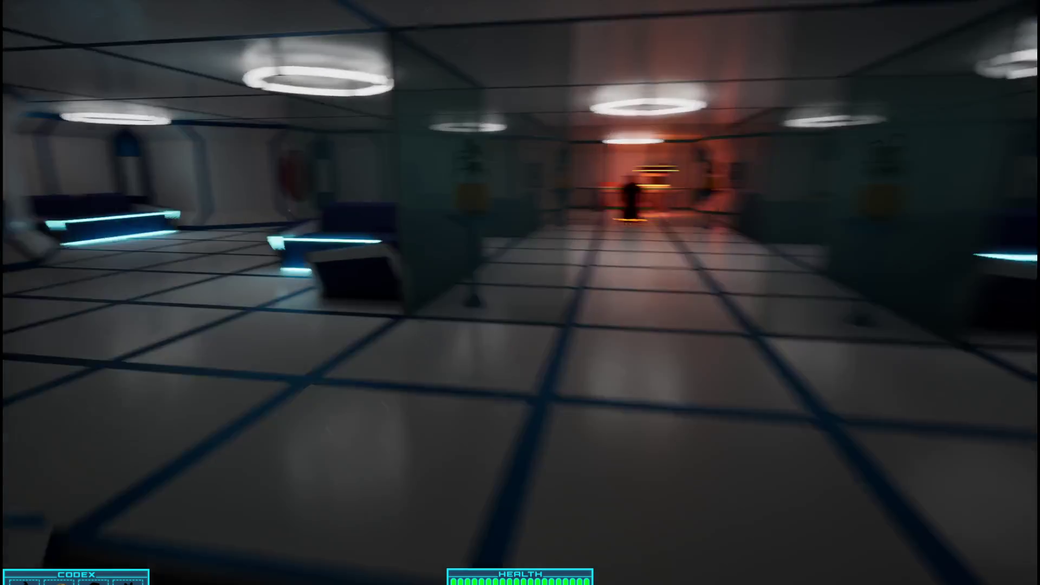
key(w)
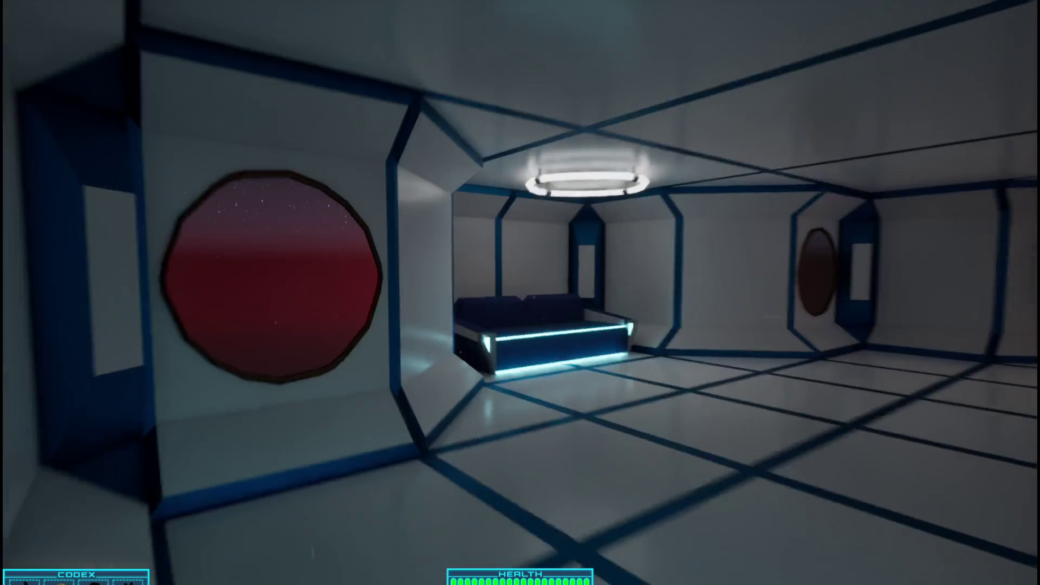
key(w)
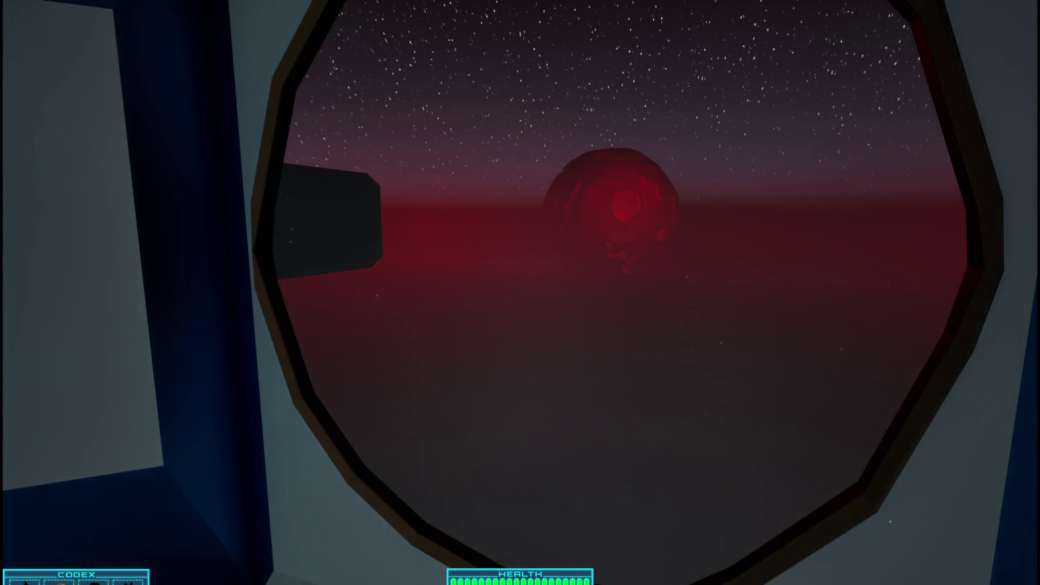
key(w)
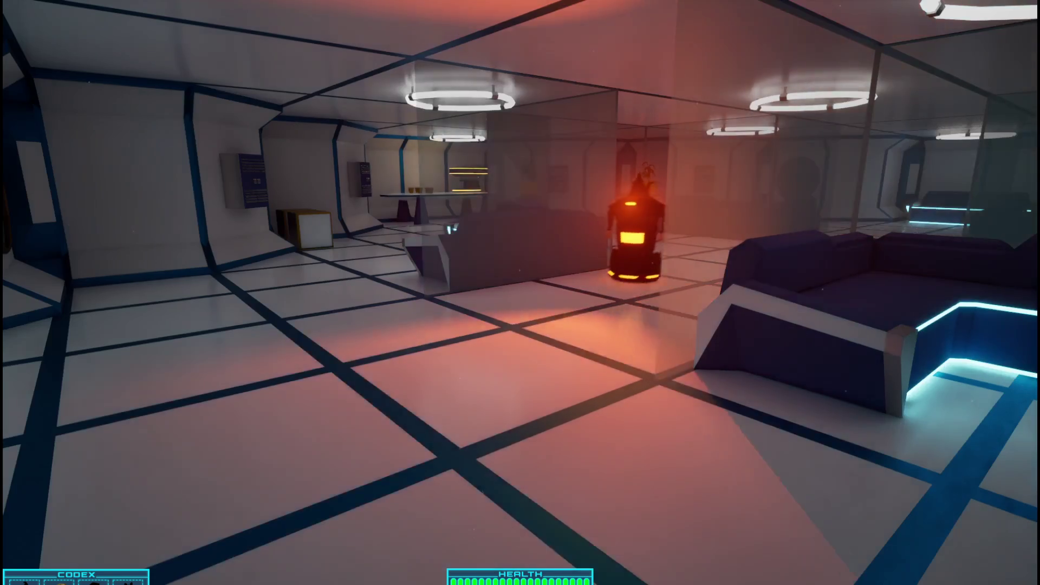
key(w)
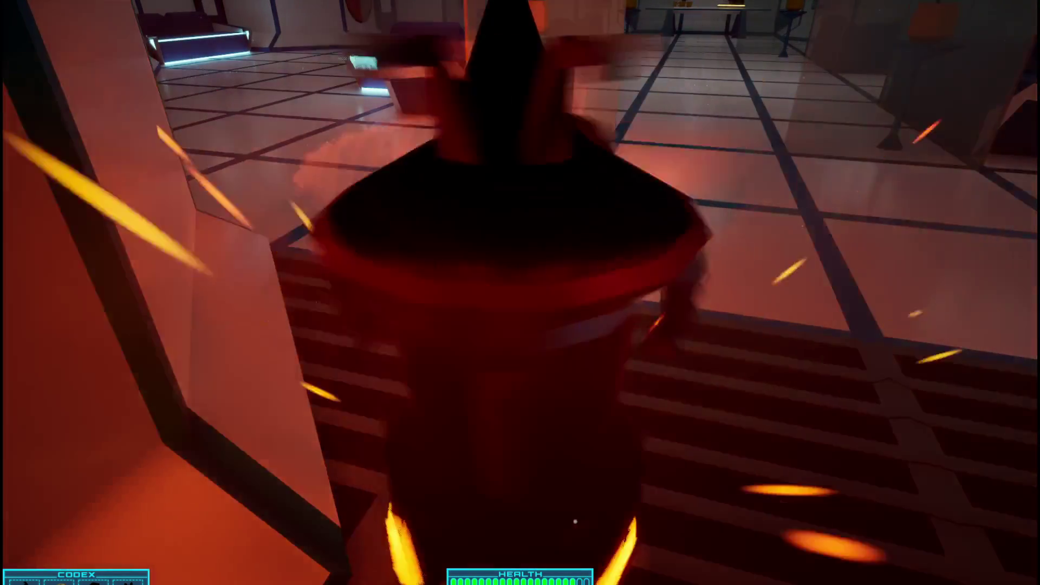
Step: Pass the sparking robot and cross the red-lit room past the pillar toward the maintenance doorway
key(w)
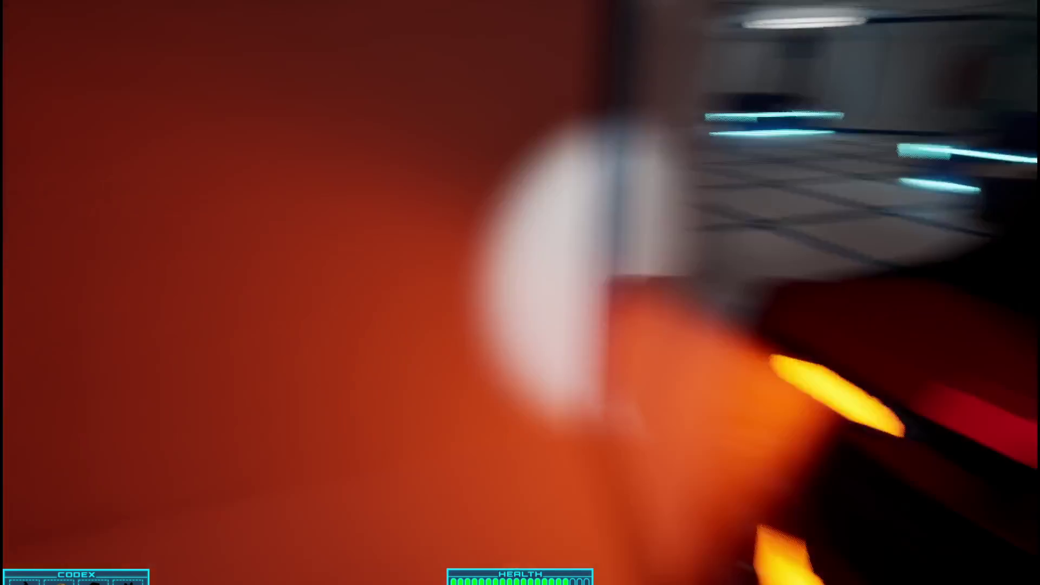
key(w)
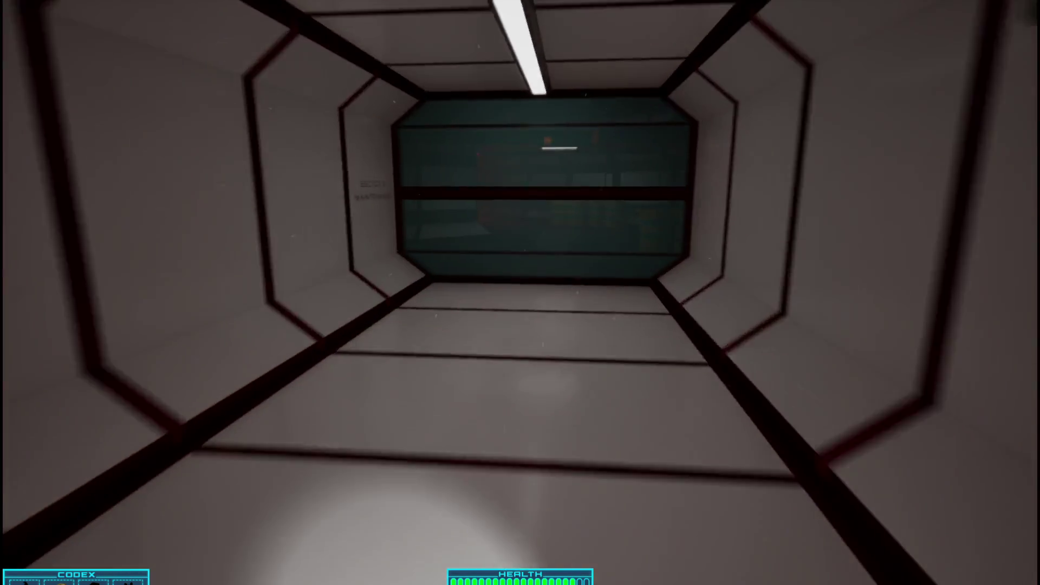
key(w)
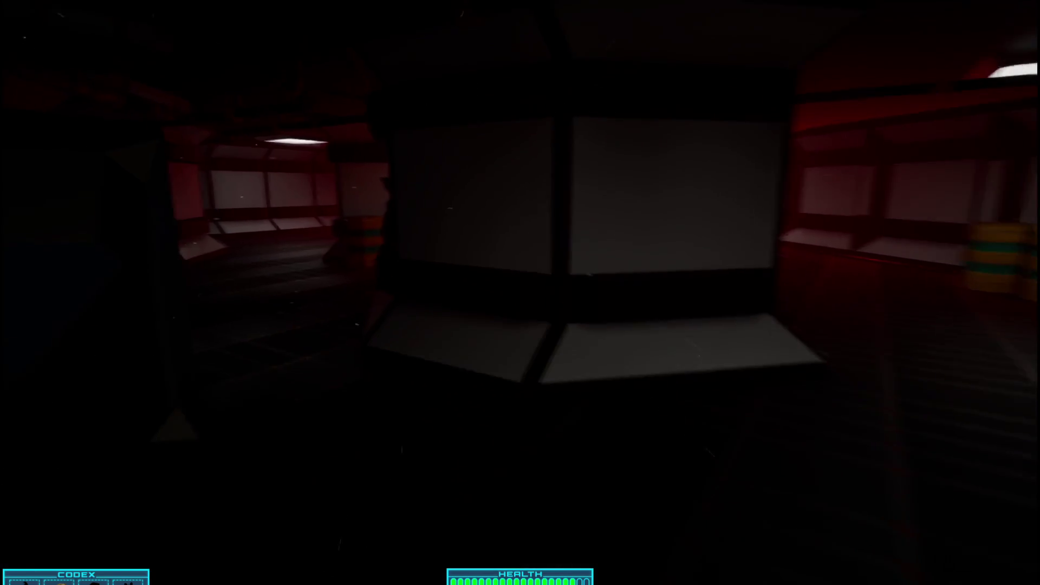
key(w)
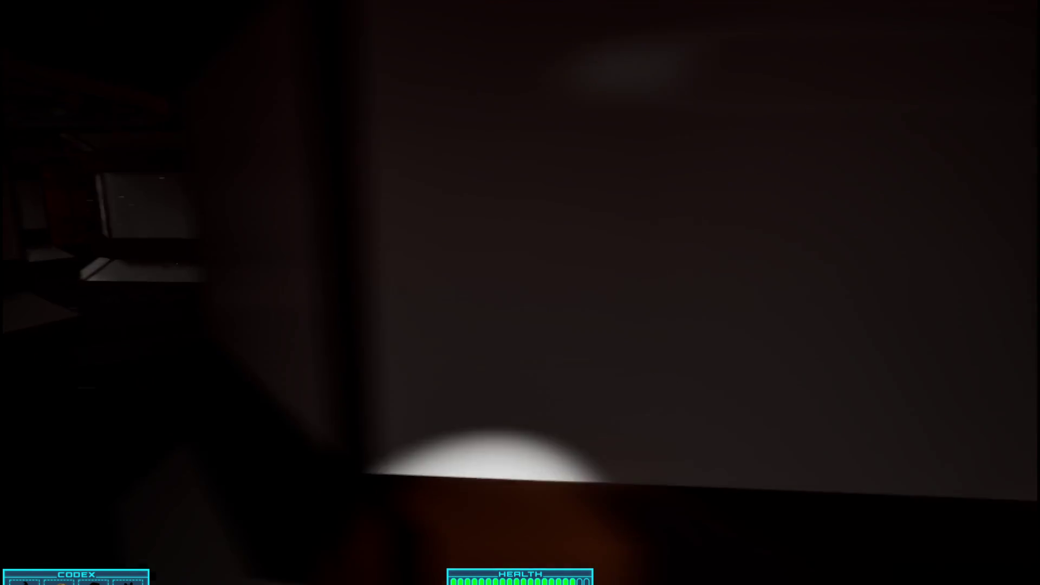
key(w)
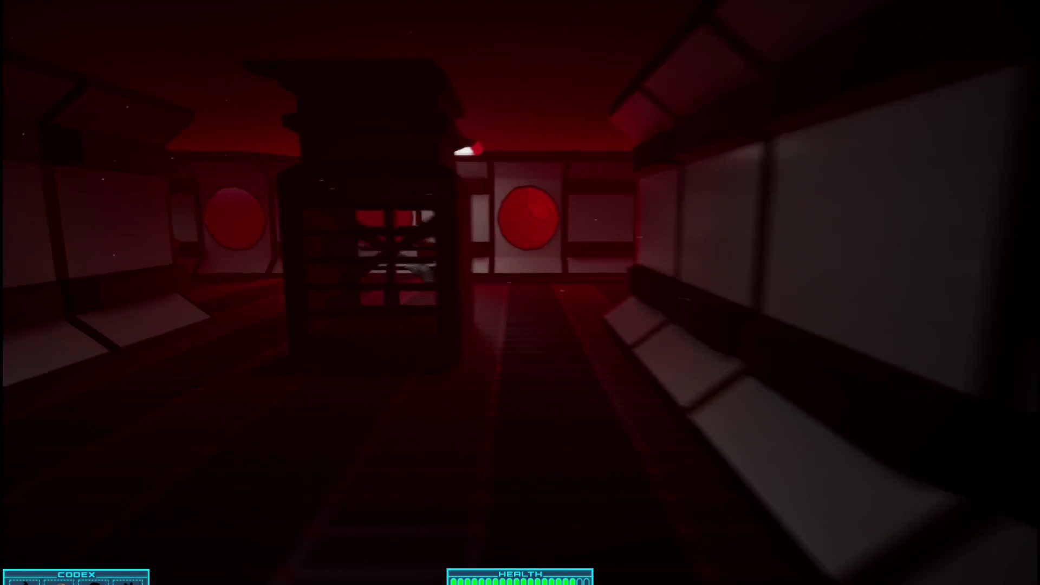
key(w)
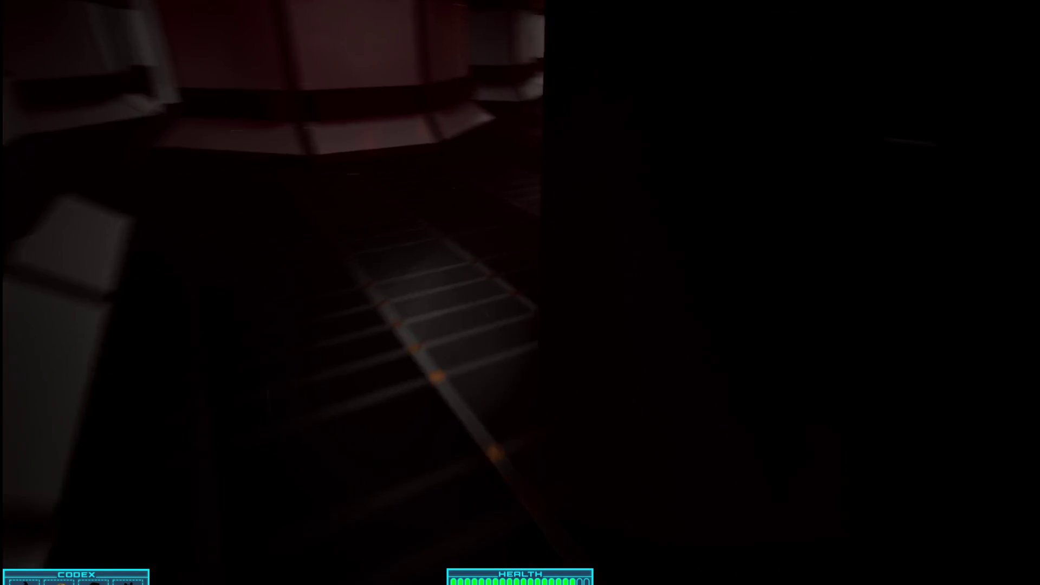
drag(520, 292, 379, 292)
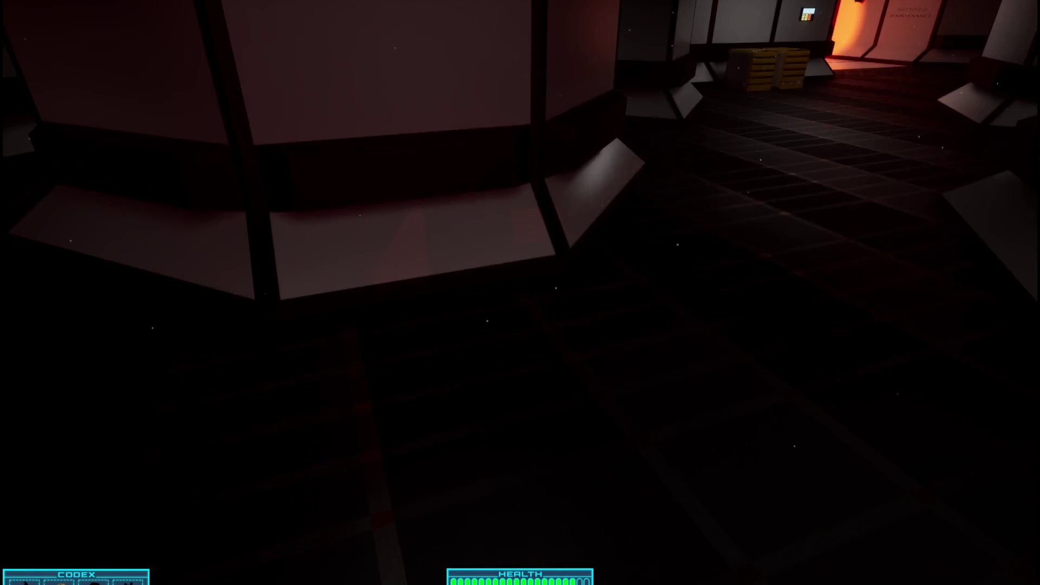
key(w)
Step: Move through the room with barrels and crates and look out the red-planet porthole
mouse_move(520, 293)
mouse_down()
mouse_move(424, 292)
mouse_move(450, 293)
mouse_up()
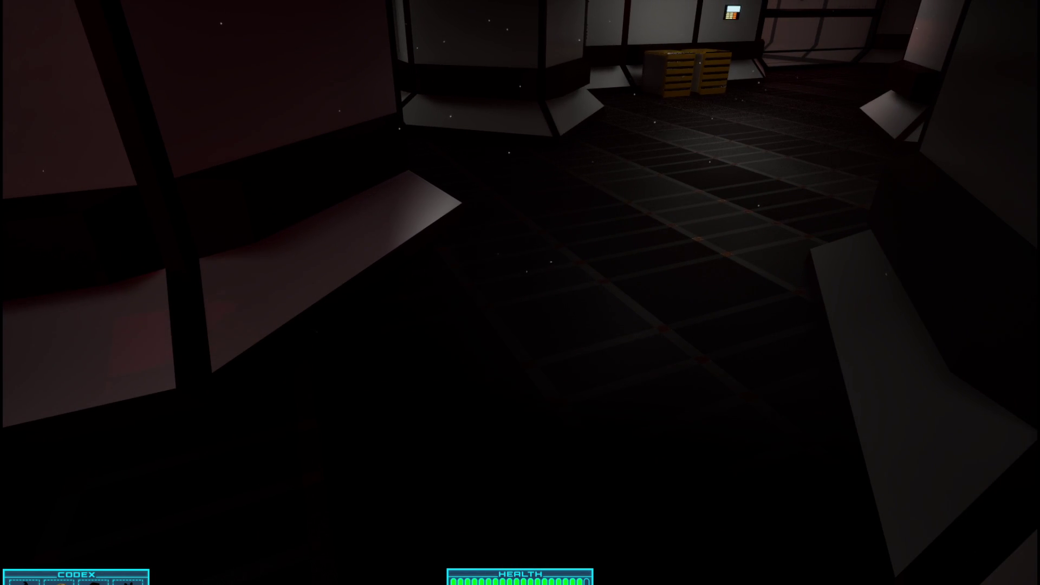
drag(520, 292, 303, 292)
key(w)
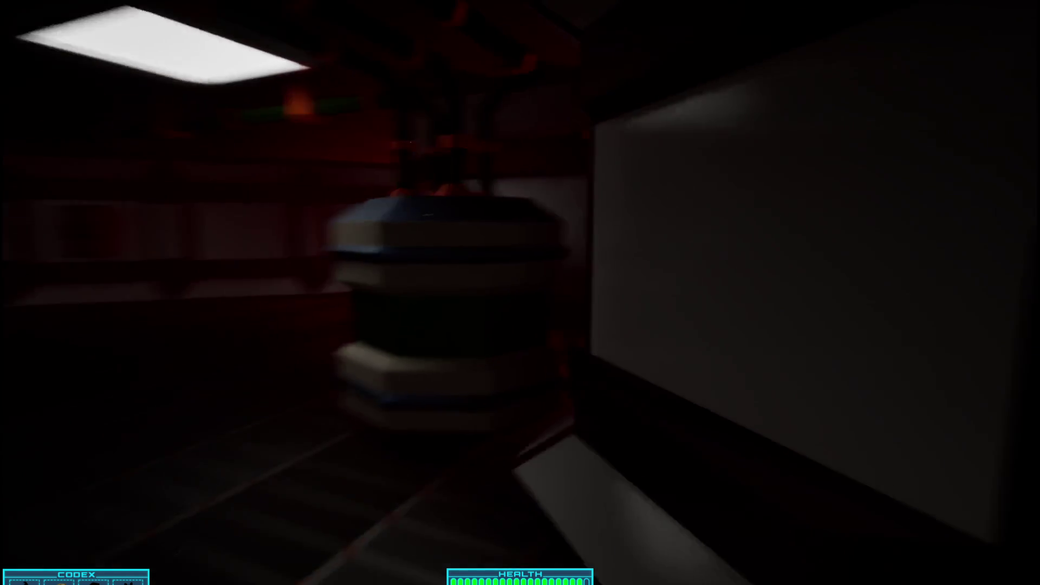
drag(520, 292, 412, 292)
key(w)
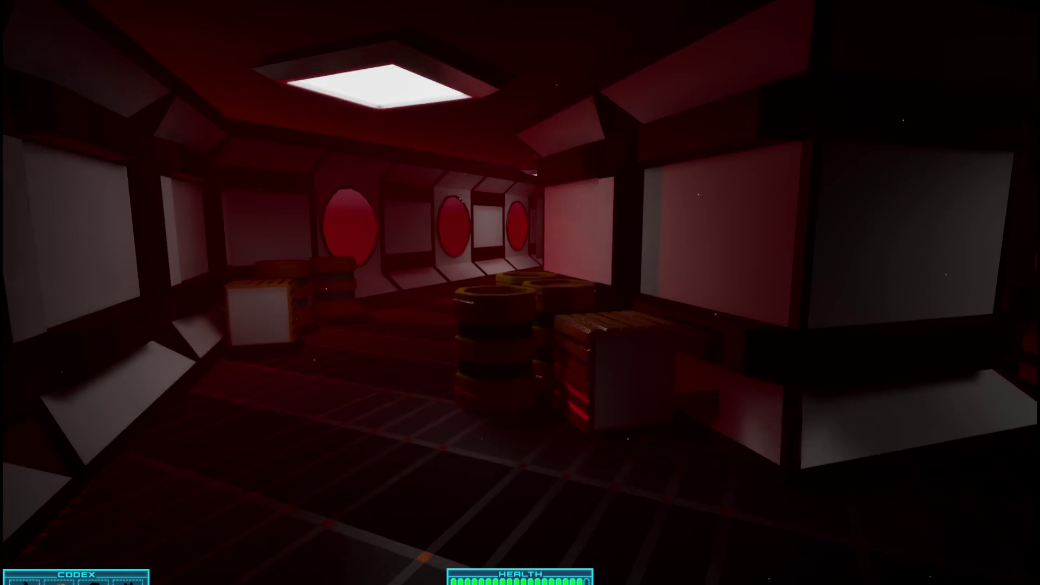
key(w)
mouse_move(520, 292)
mouse_down()
mouse_move(260, 292)
mouse_move(463, 317)
mouse_up()
key(a)
mouse_move(520, 293)
mouse_down()
mouse_move(812, 293)
mouse_move(444, 293)
mouse_move(704, 293)
mouse_move(612, 293)
mouse_up()
Step: Let the glowing robot pass by the next porthole, then walk up to the stacked orange barrels
key(w)
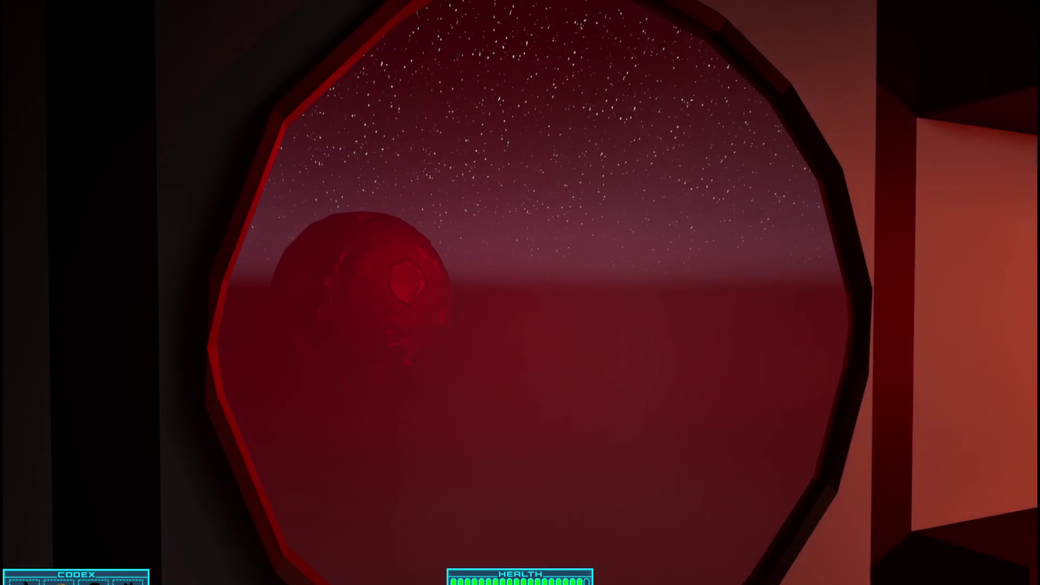
mouse_move(520, 292)
mouse_down()
mouse_move(812, 292)
mouse_move(866, 281)
mouse_move(428, 293)
mouse_up()
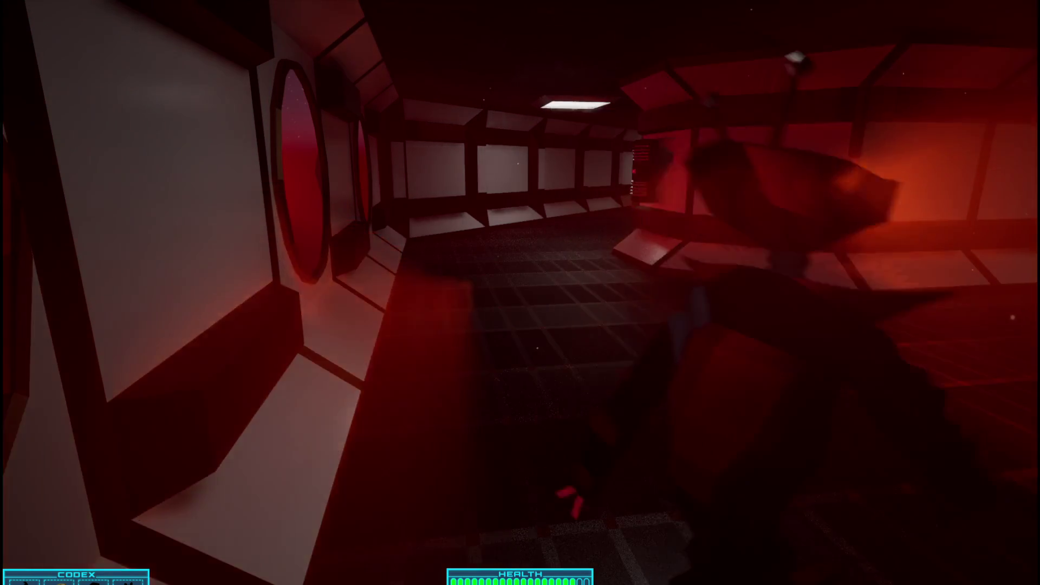
mouse_move(520, 292)
mouse_down()
mouse_move(758, 293)
mouse_move(509, 292)
mouse_move(910, 292)
mouse_up()
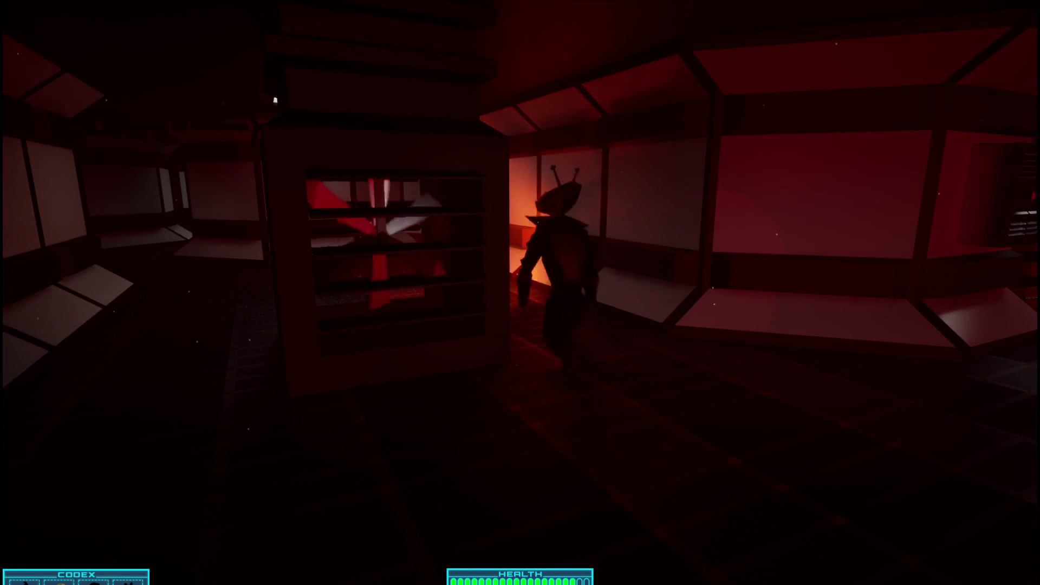
mouse_move(519, 293)
mouse_down()
mouse_move(921, 292)
mouse_move(596, 292)
mouse_move(921, 293)
mouse_move(704, 303)
mouse_move(671, 292)
mouse_up()
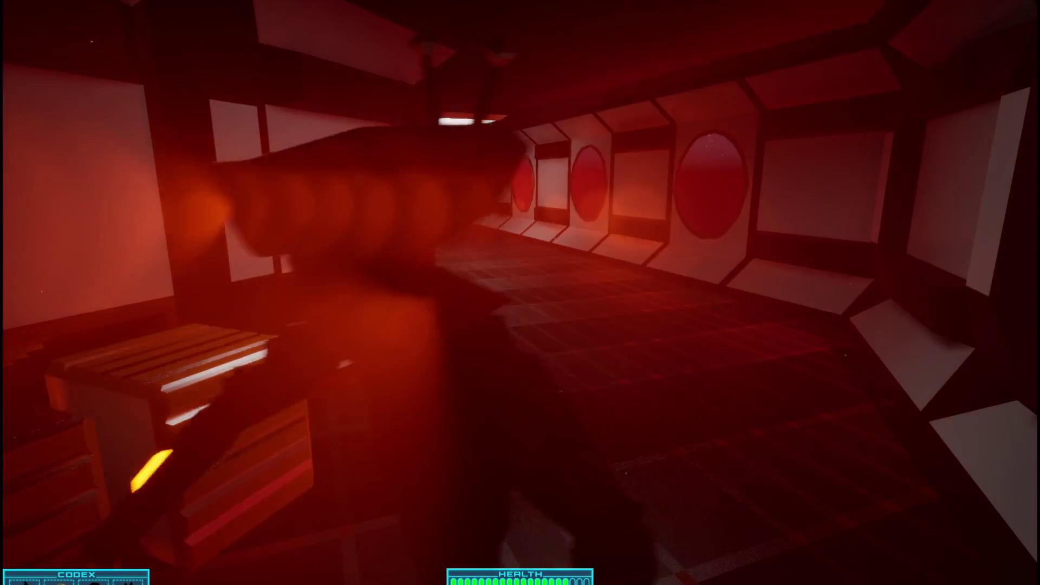
mouse_move(520, 292)
mouse_down()
mouse_move(520, 314)
mouse_move(358, 315)
mouse_move(867, 315)
mouse_move(894, 325)
mouse_move(1018, 308)
mouse_move(812, 336)
mouse_move(731, 336)
mouse_move(704, 314)
mouse_move(758, 314)
mouse_move(569, 309)
mouse_move(596, 336)
mouse_move(596, 304)
mouse_move(487, 303)
mouse_move(461, 325)
mouse_move(542, 314)
mouse_move(411, 298)
mouse_move(499, 325)
mouse_move(461, 260)
mouse_move(504, 265)
mouse_up()
key(w)
key(w)
key(w)
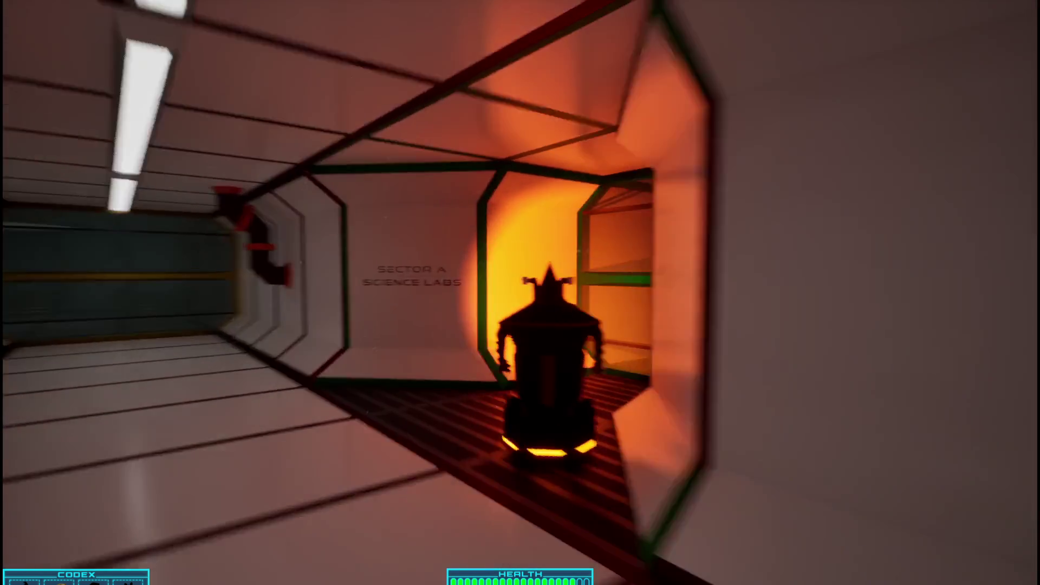
Step: Pass through the green hologram barrier into the Sector B Offices corridor
mouse_move(504, 265)
mouse_down()
mouse_move(548, 266)
mouse_move(380, 265)
mouse_move(520, 265)
mouse_move(465, 266)
mouse_move(476, 325)
mouse_move(369, 293)
mouse_move(487, 293)
mouse_move(520, 303)
mouse_up()
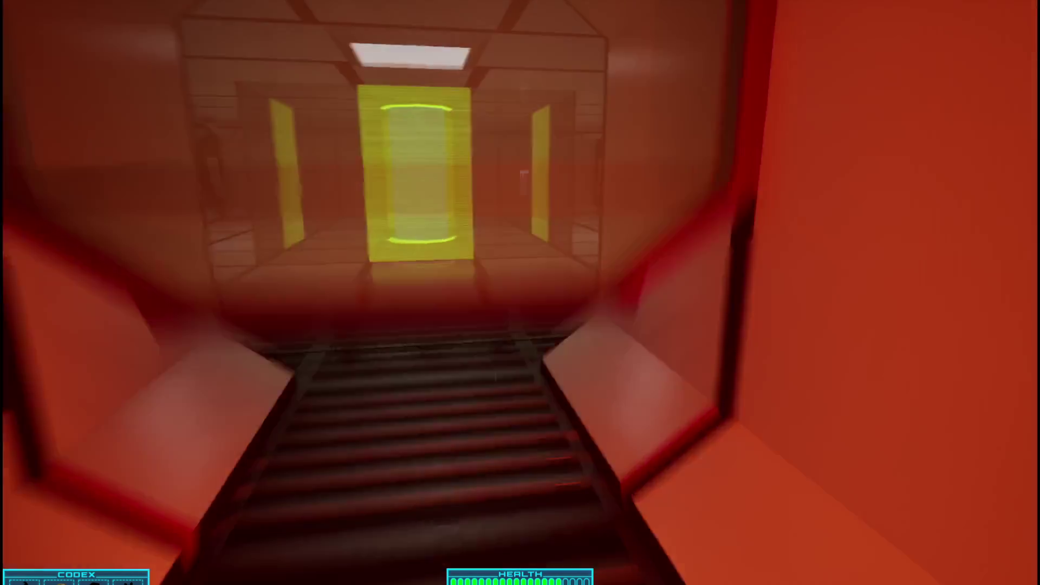
key(w)
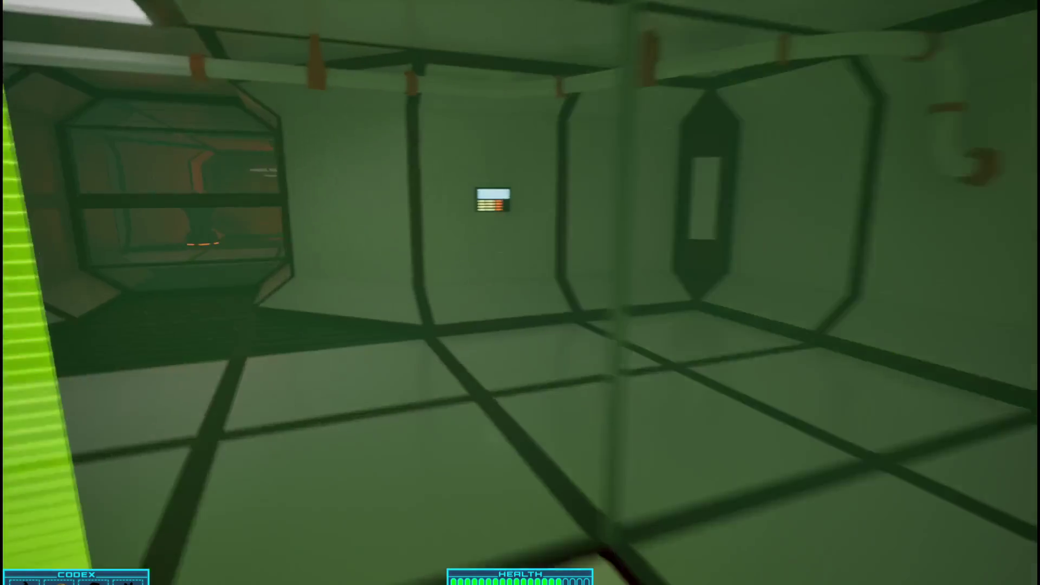
mouse_move(520, 293)
mouse_down()
mouse_move(509, 292)
mouse_move(574, 293)
mouse_move(412, 292)
mouse_move(444, 292)
mouse_up()
key(w)
key(w)
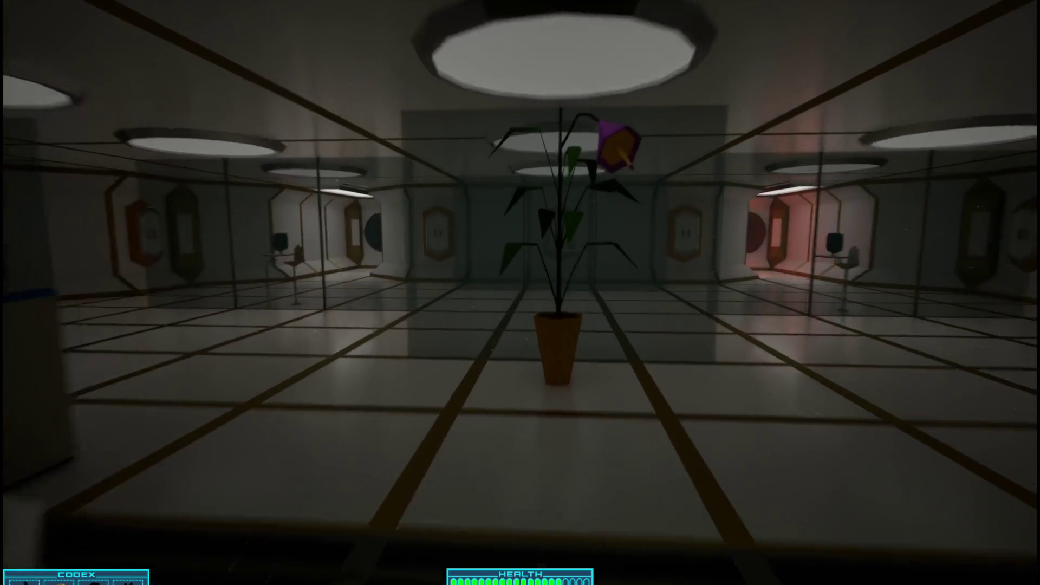
key(w)
drag(520, 293, 357, 293)
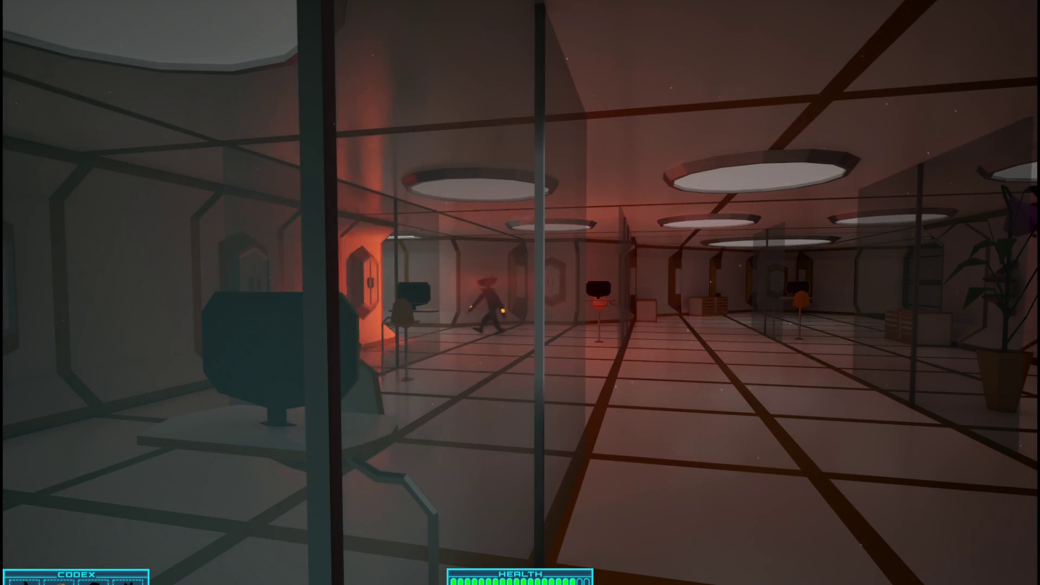
Step: Cross the glass-walled room past the potted plant to the lit doorway with the robot
key(d)
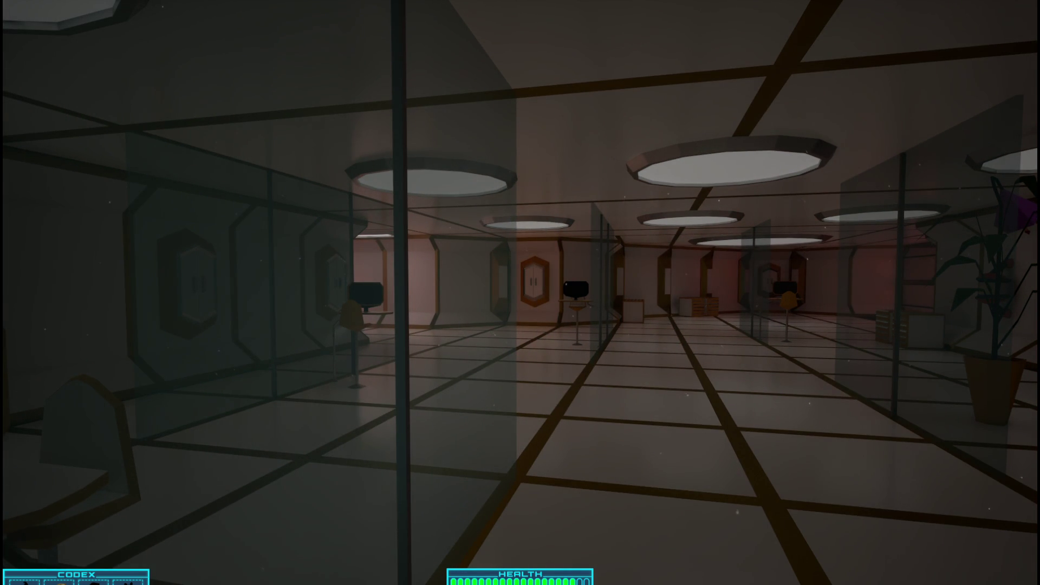
key(w)
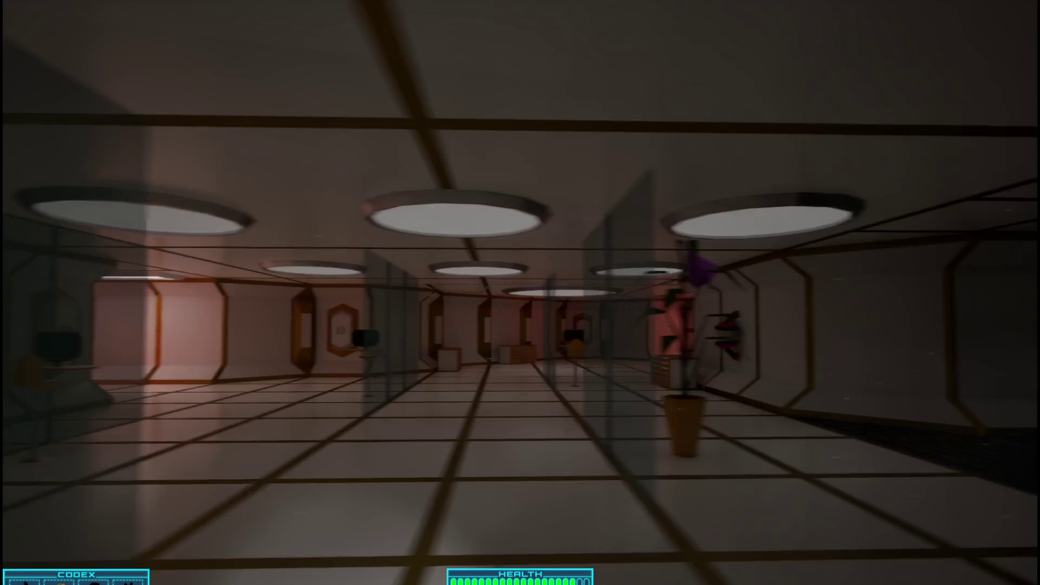
key(w)
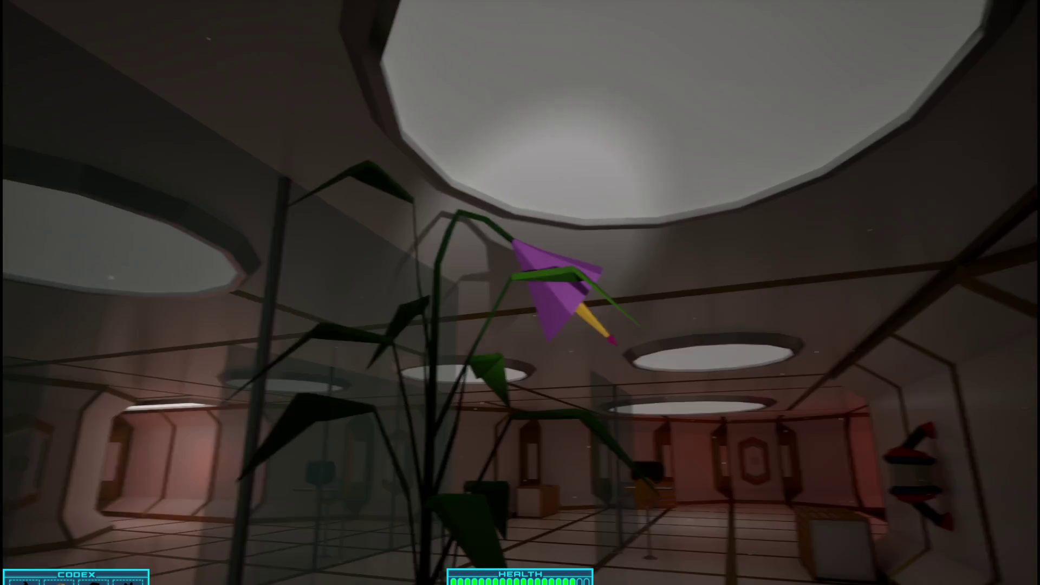
key(w)
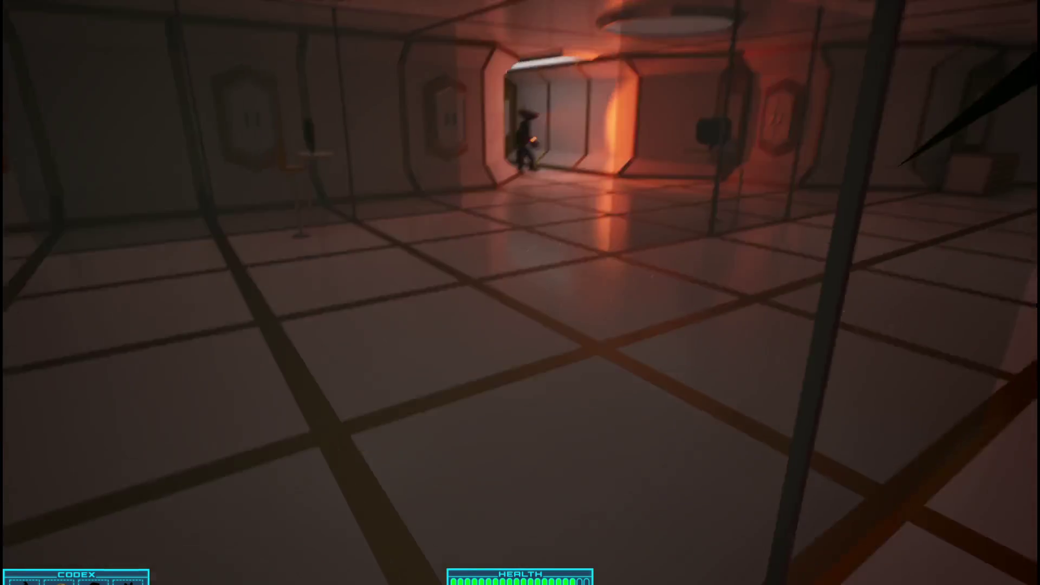
key(w)
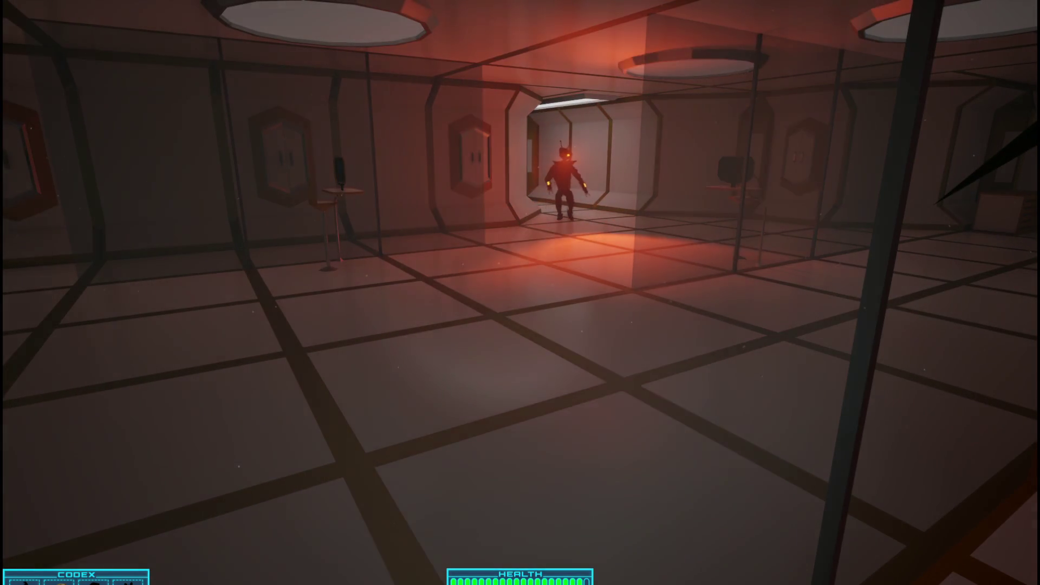